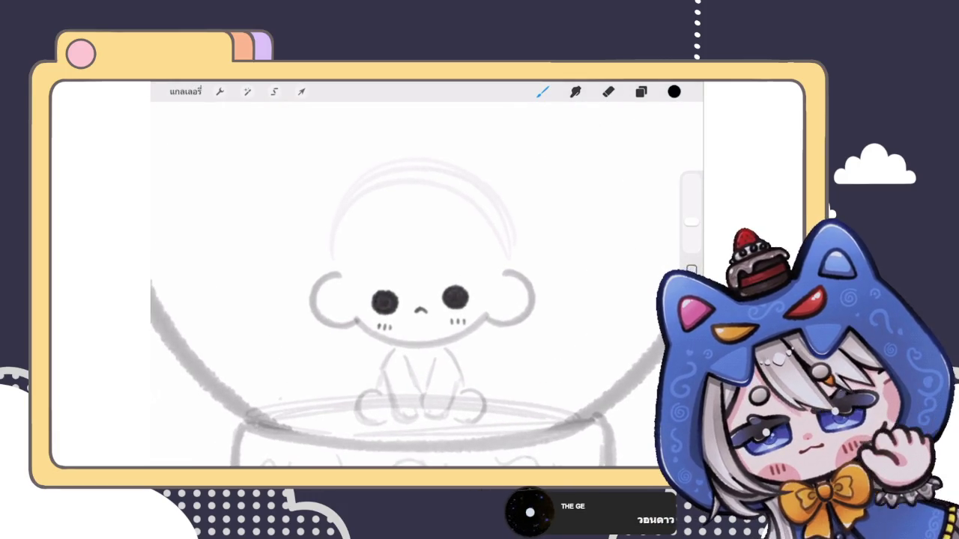
Sketch the Santa hat's left side, arched top, darker right side and folded brim over the chibi's head.
{"action": "left_click_drag", "start_coordinate": [335, 188], "coordinate": [410, 221]}
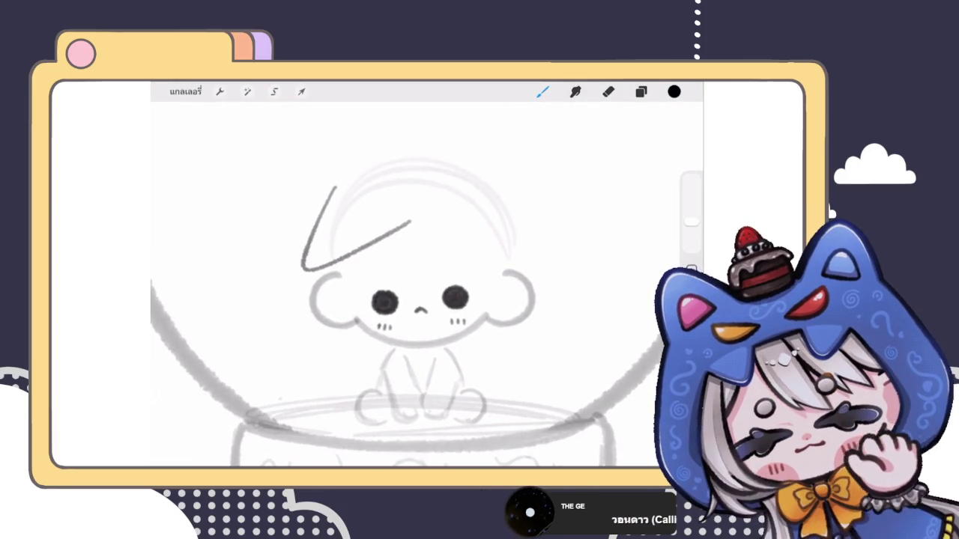
{"action": "mouse_move", "coordinate": [336, 184]}
{"action": "left_mouse_down"}
{"action": "mouse_move", "coordinate": [390, 150]}
{"action": "mouse_move", "coordinate": [461, 147]}
{"action": "mouse_move", "coordinate": [522, 216]}
{"action": "left_mouse_up"}
{"action": "left_click_drag", "start_coordinate": [461, 147], "coordinate": [517, 210]}
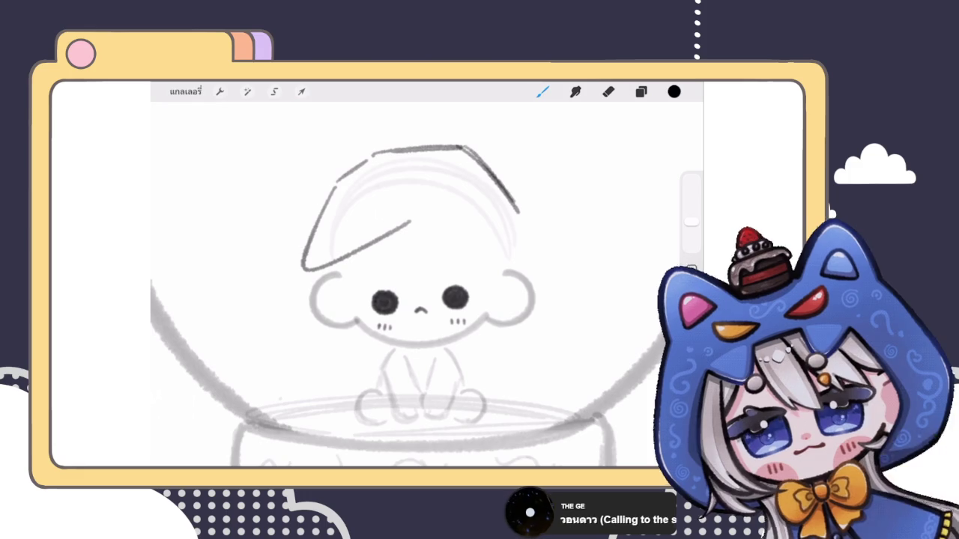
{"action": "scroll", "coordinate": [419, 299], "scroll_direction": "up", "scroll_amount": 2}
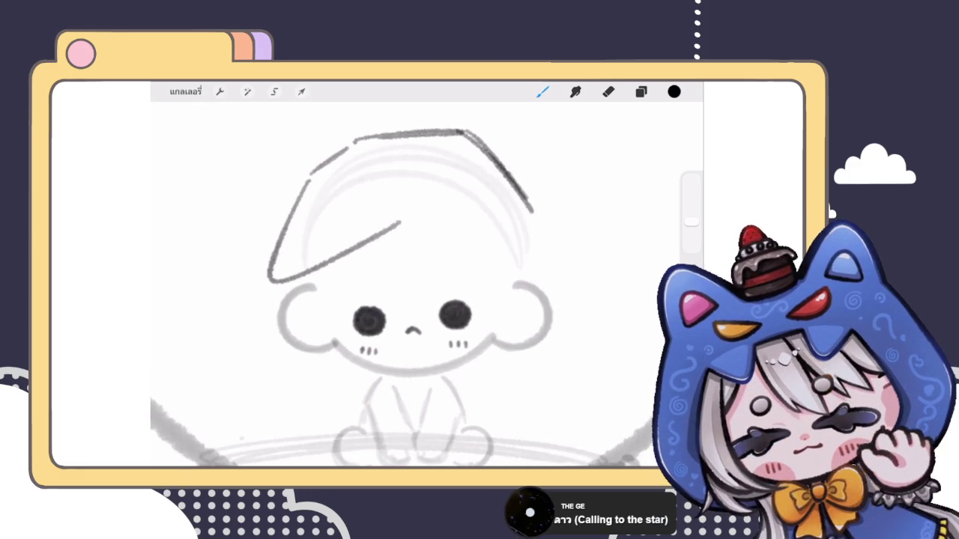
{"action": "mouse_move", "coordinate": [382, 240]}
{"action": "left_mouse_down"}
{"action": "mouse_move", "coordinate": [538, 218]}
{"action": "mouse_move", "coordinate": [511, 270]}
{"action": "mouse_move", "coordinate": [314, 286]}
{"action": "mouse_move", "coordinate": [307, 279]}
{"action": "left_mouse_up"}
{"action": "scroll", "coordinate": [420, 284], "scroll_direction": "down", "scroll_amount": 5}
{"action": "scroll", "coordinate": [420, 285], "scroll_direction": "up", "scroll_amount": 2}
{"action": "scroll", "coordinate": [420, 285], "scroll_direction": "down", "scroll_amount": 2}
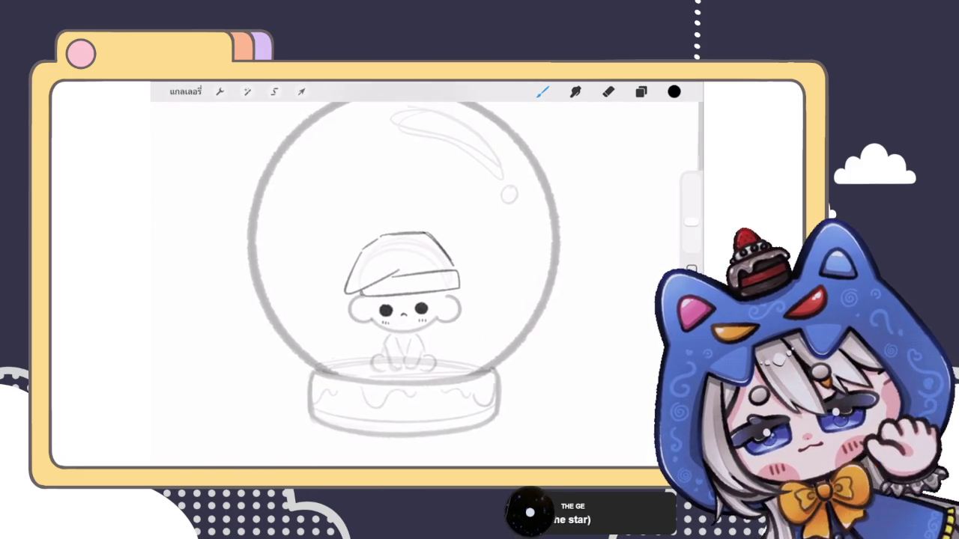
{"action": "scroll", "coordinate": [404, 300], "scroll_direction": "up", "scroll_amount": 3}
{"action": "left_click", "coordinate": [247, 92]}
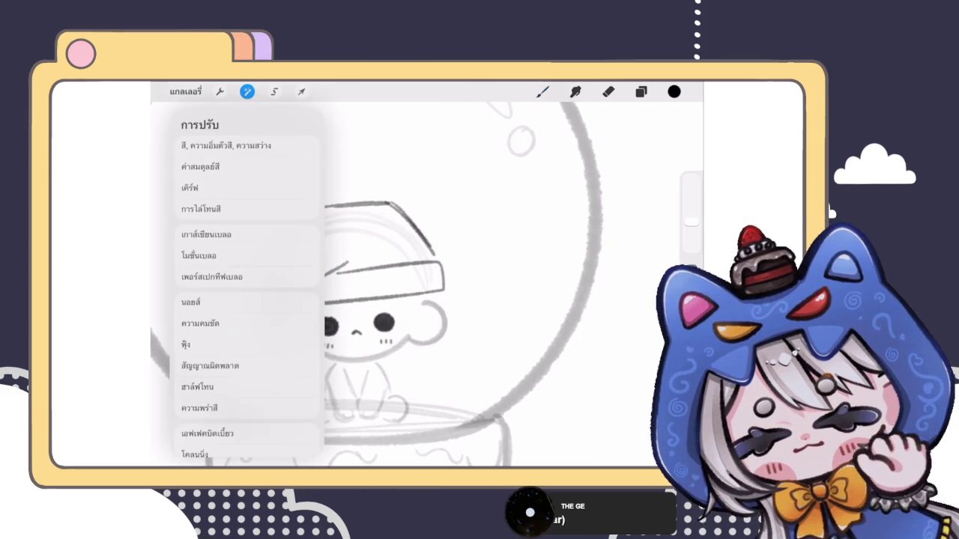
Liquify the hat at 42% size, pushing its left outline into a drooping Santa-hat shape.
{"action": "left_click", "coordinate": [207, 433]}
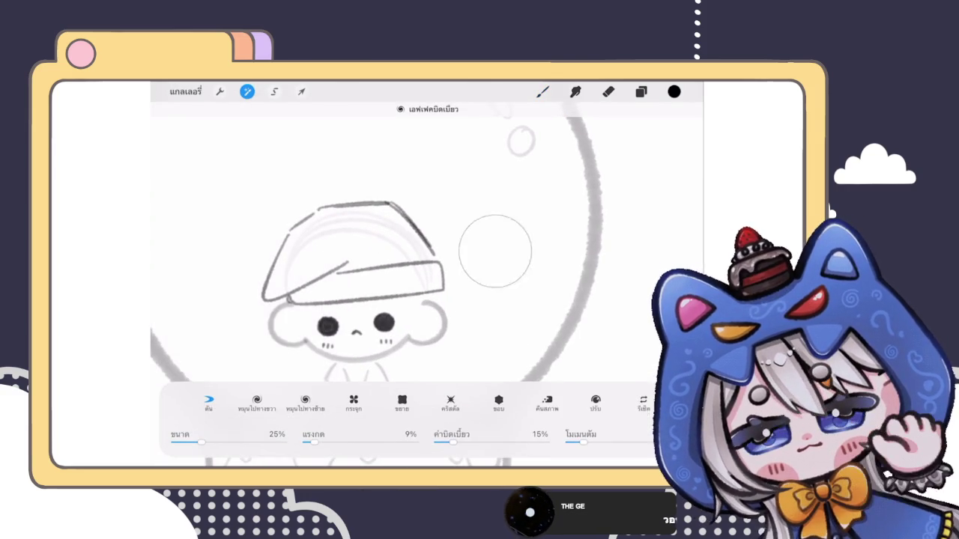
{"action": "left_click_drag", "start_coordinate": [201, 442], "coordinate": [219, 442]}
{"action": "left_click_drag", "start_coordinate": [444, 277], "coordinate": [434, 276]}
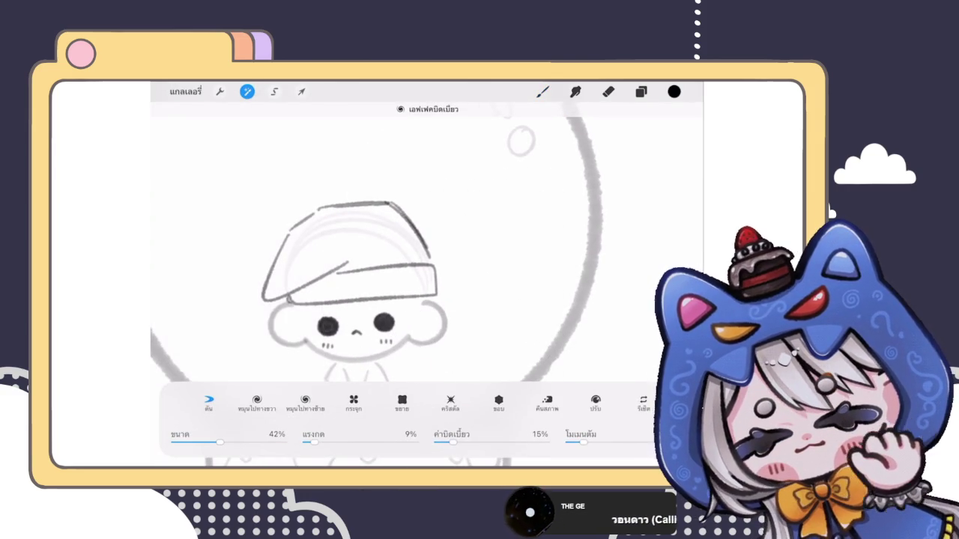
{"action": "mouse_move", "coordinate": [244, 298]}
{"action": "left_mouse_down"}
{"action": "mouse_move", "coordinate": [235, 294]}
{"action": "mouse_move", "coordinate": [264, 279]}
{"action": "mouse_move", "coordinate": [302, 307]}
{"action": "mouse_move", "coordinate": [294, 317]}
{"action": "mouse_move", "coordinate": [317, 340]}
{"action": "mouse_move", "coordinate": [339, 331]}
{"action": "left_mouse_up"}
{"action": "left_click", "coordinate": [543, 91]}
{"action": "scroll", "coordinate": [420, 284], "scroll_direction": "up", "scroll_amount": 3}
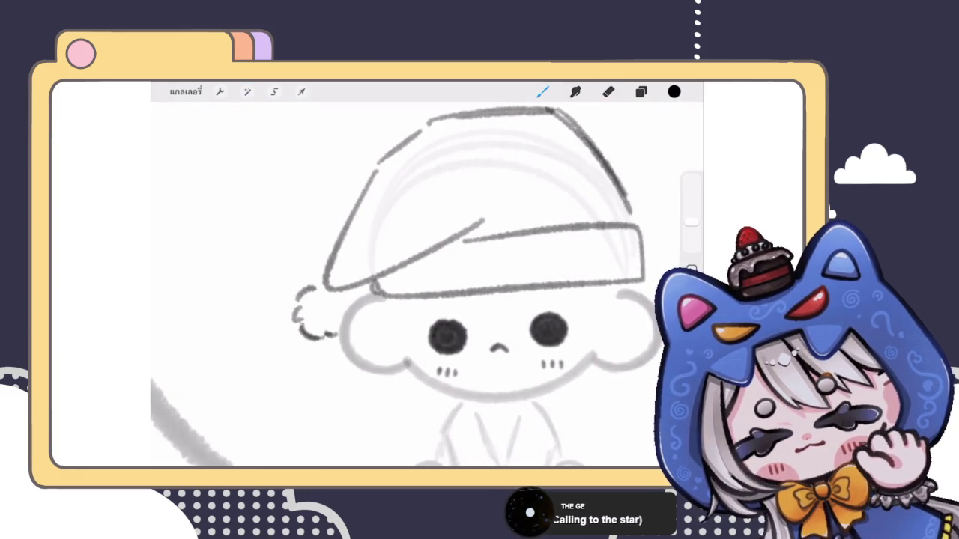
Draw a round pompom at the drooping hat's tip.
{"action": "left_click_drag", "start_coordinate": [337, 291], "coordinate": [347, 324]}
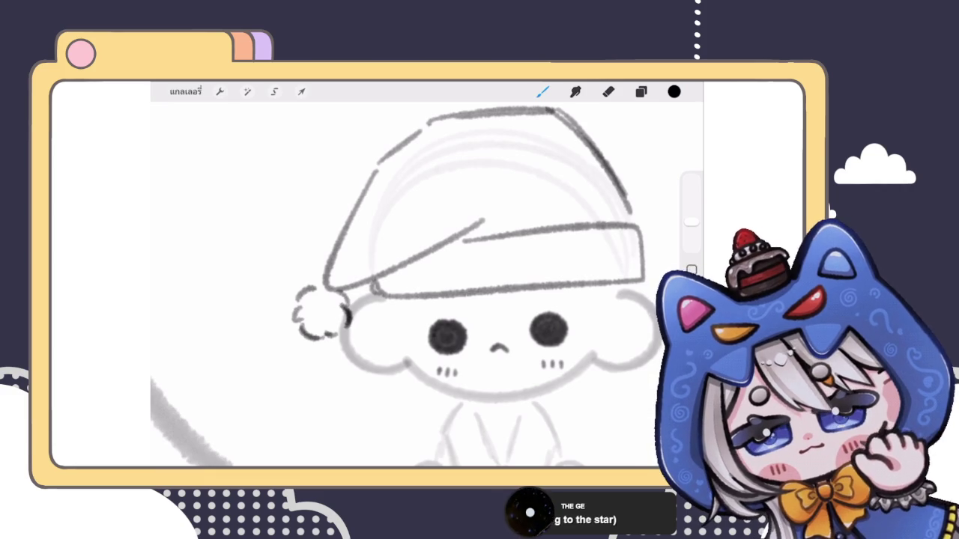
{"action": "scroll", "coordinate": [404, 285], "scroll_direction": "down", "scroll_amount": 5}
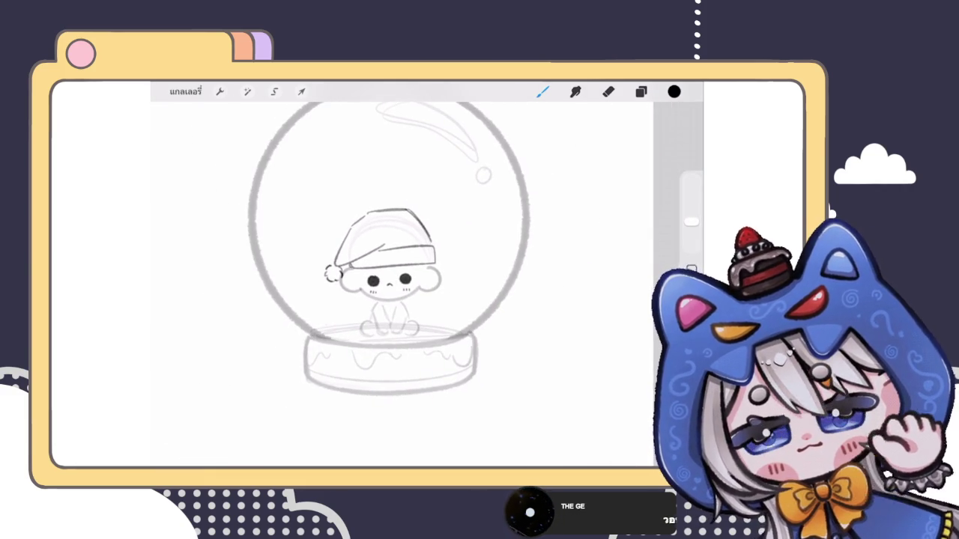
{"action": "scroll", "coordinate": [390, 285], "scroll_direction": "up", "scroll_amount": 3}
{"action": "scroll", "coordinate": [389, 285], "scroll_direction": "up", "scroll_amount": 2}
Extend the hat's inner fold line, undoing the short strokes and redrawing it longer.
{"action": "left_click_drag", "start_coordinate": [380, 262], "coordinate": [400, 254]}
{"action": "key", "text": "ctrl+z"}
{"action": "scroll", "coordinate": [400, 285], "scroll_direction": "down", "scroll_amount": 5}
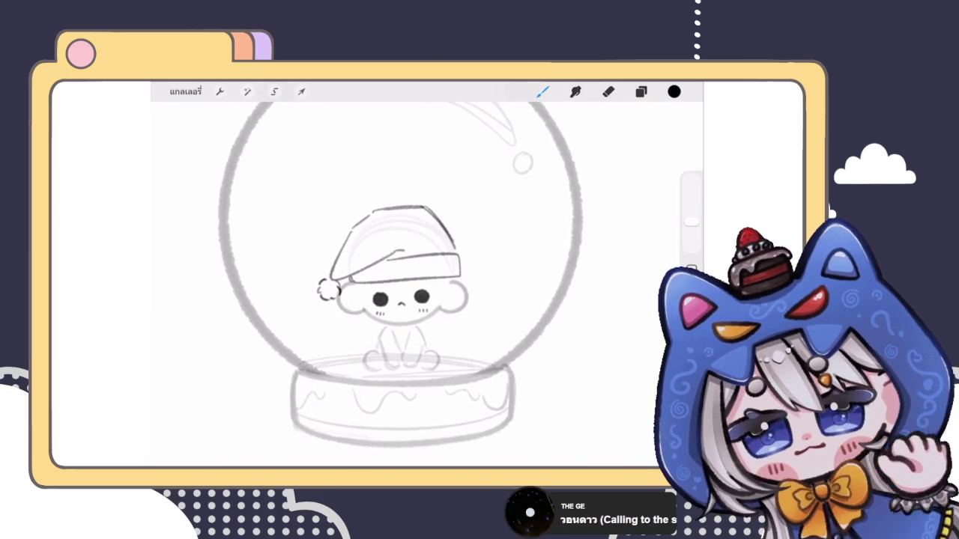
{"action": "scroll", "coordinate": [389, 285], "scroll_direction": "up", "scroll_amount": 3}
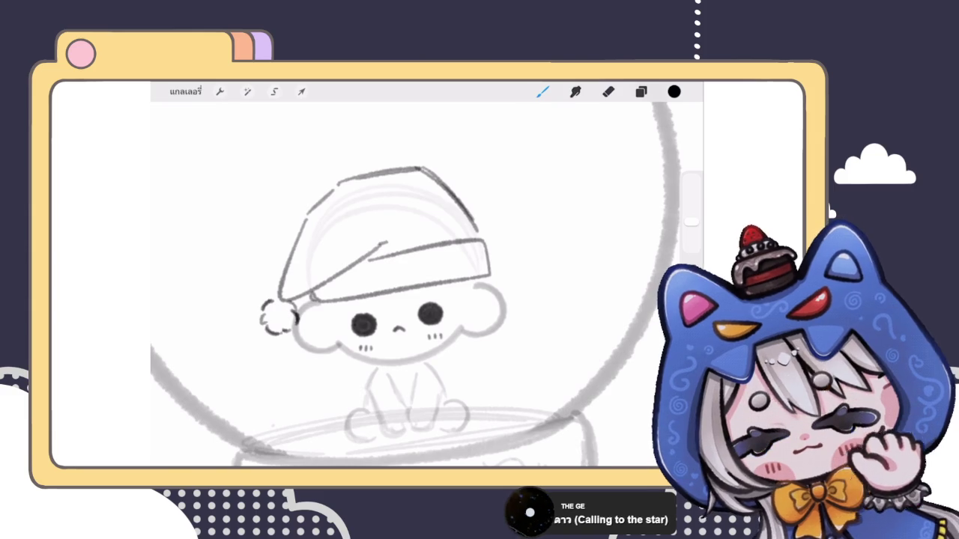
{"action": "key", "text": "ctrl+z"}
{"action": "left_click_drag", "start_coordinate": [378, 249], "coordinate": [397, 238]}
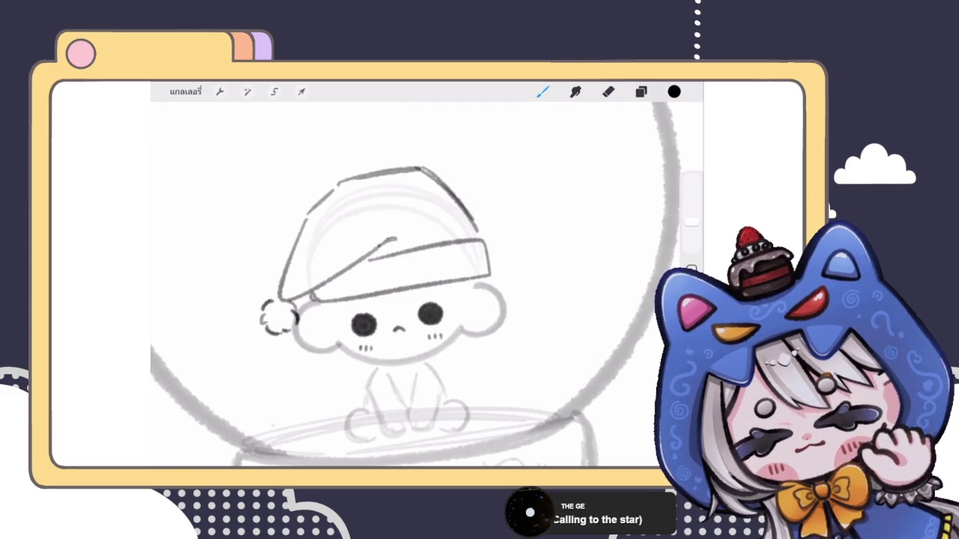
{"action": "scroll", "coordinate": [390, 285], "scroll_direction": "down", "scroll_amount": 3}
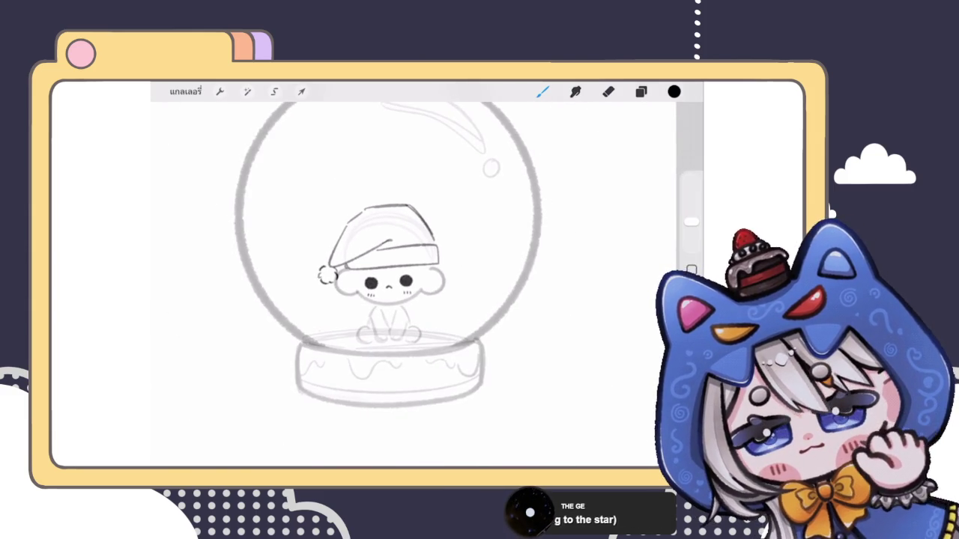
{"action": "scroll", "coordinate": [390, 263], "scroll_direction": "up", "scroll_amount": 1}
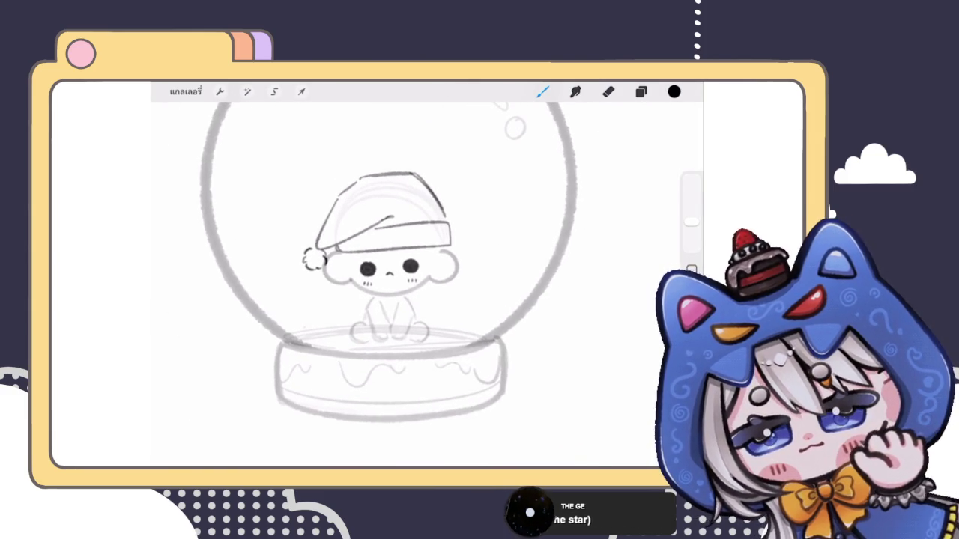
{"action": "left_click", "coordinate": [641, 91]}
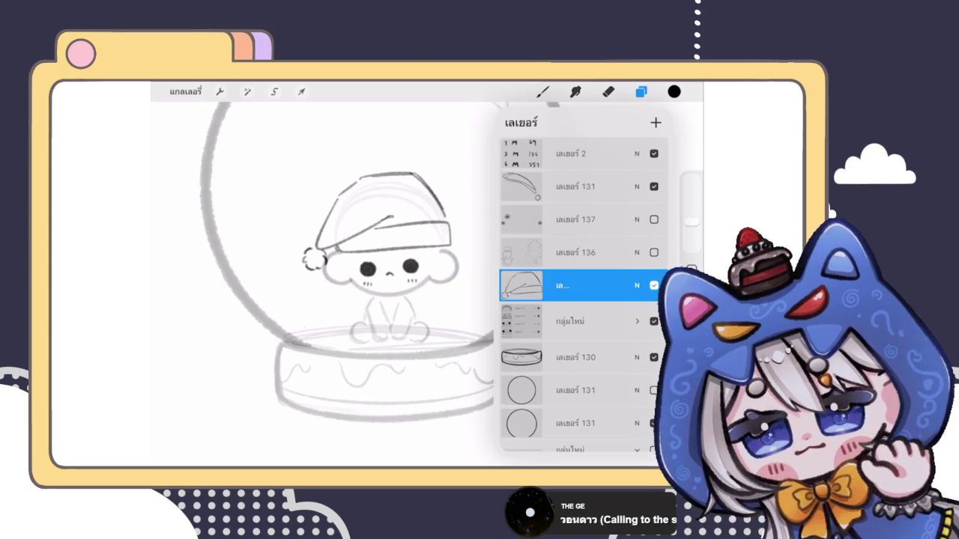
Select layer 137 and briefly show, then hide, its snowflakes.
{"action": "left_click", "coordinate": [577, 186]}
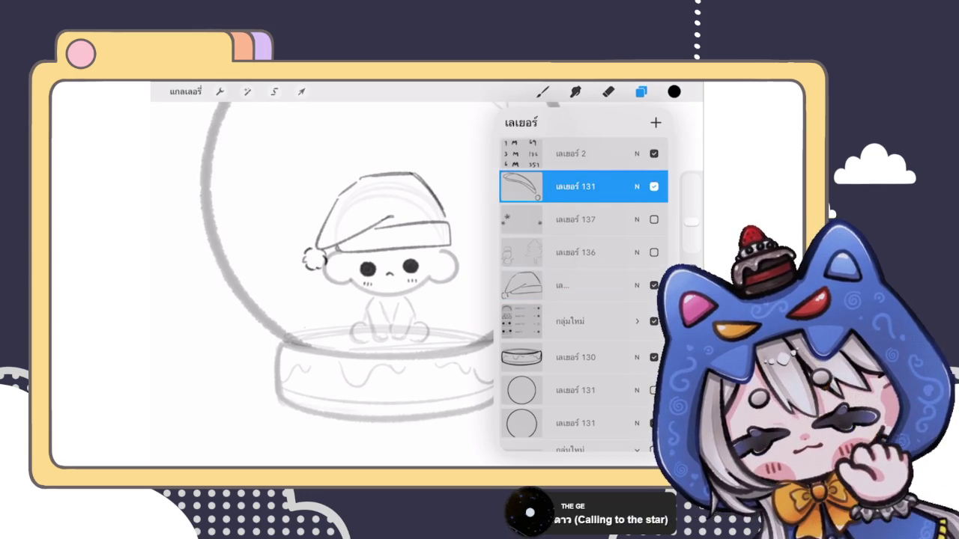
{"action": "left_click", "coordinate": [577, 220]}
{"action": "left_click", "coordinate": [654, 219]}
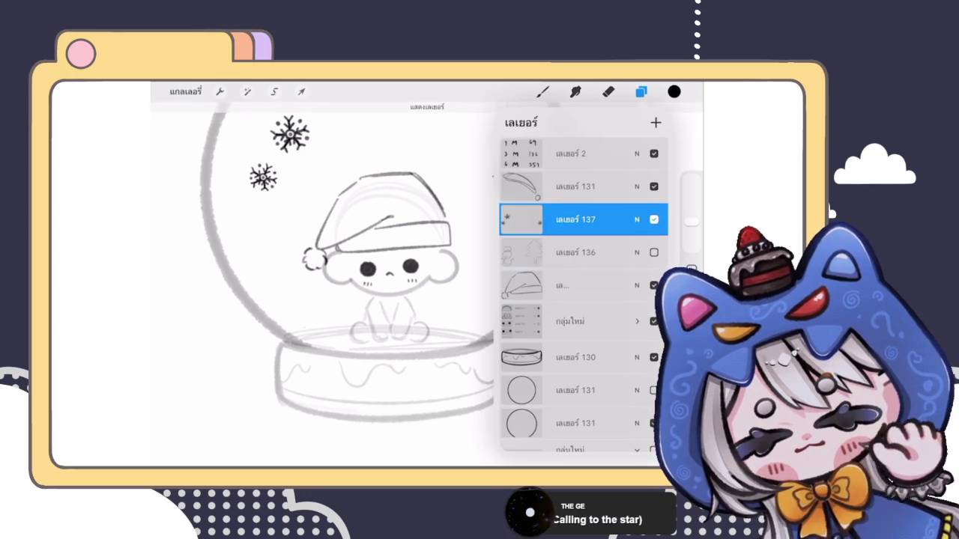
{"action": "left_click", "coordinate": [654, 219]}
Delete layer 136 and add a new blank layer, 142, for the gift box sketch.
{"action": "left_click", "coordinate": [577, 253]}
{"action": "left_click_drag", "start_coordinate": [629, 253], "coordinate": [540, 253]}
{"action": "left_click", "coordinate": [642, 252]}
{"action": "left_click", "coordinate": [655, 122]}
{"action": "left_click", "coordinate": [642, 92]}
{"action": "scroll", "coordinate": [375, 284], "scroll_direction": "up", "scroll_amount": 3}
{"action": "mouse_move", "coordinate": [460, 370]}
{"action": "left_mouse_down"}
{"action": "mouse_move", "coordinate": [459, 307]}
{"action": "mouse_move", "coordinate": [519, 309]}
{"action": "left_mouse_up"}
Draw the gift cube's front corner, vertical, bottom and top back edges, undoing false starts.
{"action": "key", "text": "ctrl+z"}
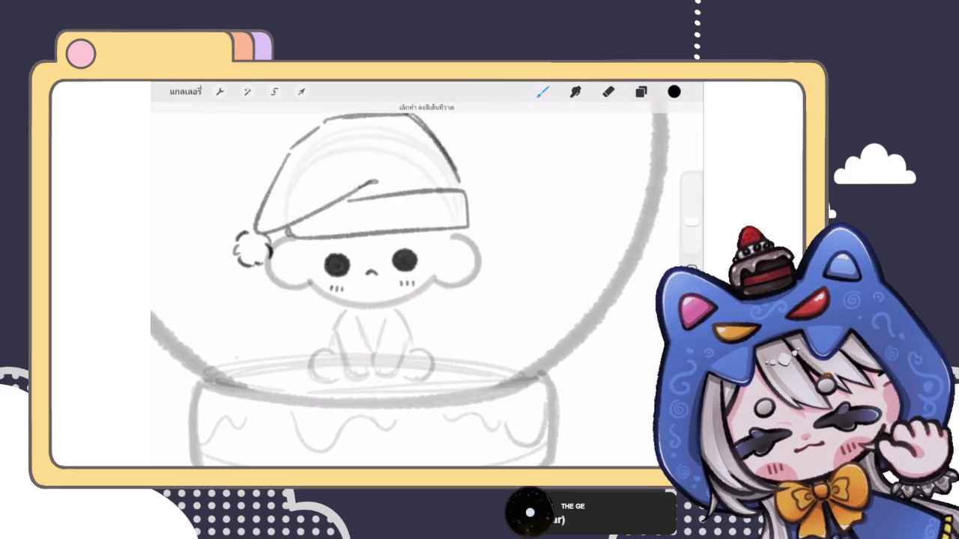
{"action": "mouse_move", "coordinate": [459, 351]}
{"action": "left_mouse_down"}
{"action": "mouse_move", "coordinate": [470, 305]}
{"action": "mouse_move", "coordinate": [501, 321]}
{"action": "mouse_move", "coordinate": [511, 296]}
{"action": "mouse_move", "coordinate": [545, 311]}
{"action": "mouse_move", "coordinate": [497, 320]}
{"action": "left_mouse_up"}
{"action": "key", "text": "ctrl+z"}
{"action": "left_click_drag", "start_coordinate": [546, 312], "coordinate": [548, 364]}
{"action": "mouse_move", "coordinate": [500, 320]}
{"action": "left_mouse_down"}
{"action": "mouse_move", "coordinate": [500, 369]}
{"action": "mouse_move", "coordinate": [548, 363]}
{"action": "left_mouse_up"}
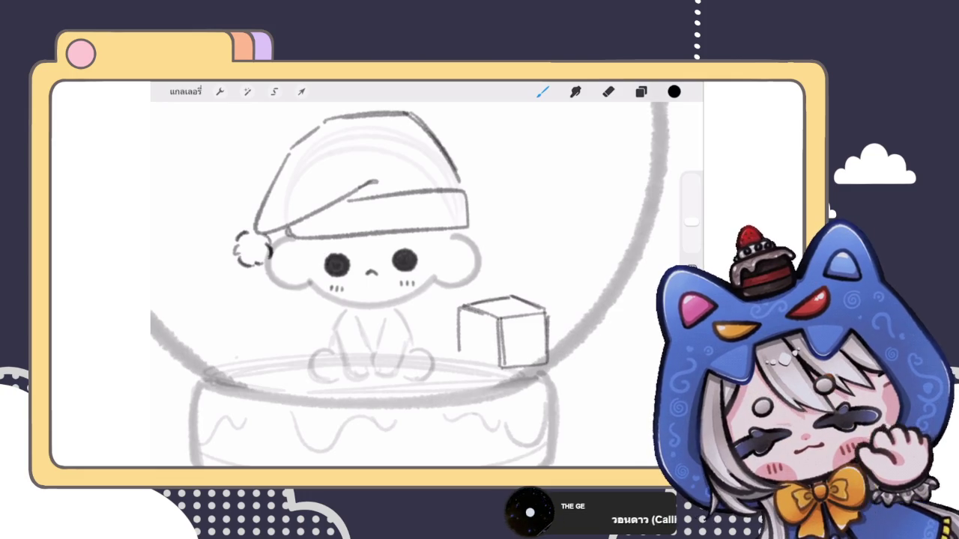
{"action": "left_click_drag", "start_coordinate": [459, 349], "coordinate": [500, 370]}
{"action": "mouse_move", "coordinate": [466, 303]}
{"action": "left_mouse_down"}
{"action": "mouse_move", "coordinate": [514, 293]}
{"action": "mouse_move", "coordinate": [464, 353]}
{"action": "left_mouse_up"}
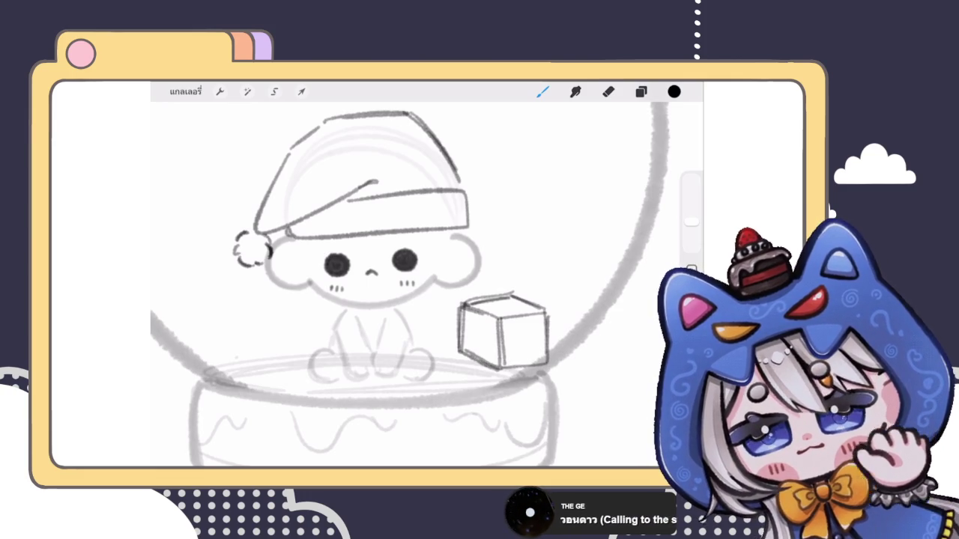
Darken the cube's middle and right edges and add ribbon lines on both faces.
{"action": "left_click_drag", "start_coordinate": [500, 316], "coordinate": [501, 366]}
{"action": "left_click_drag", "start_coordinate": [545, 315], "coordinate": [546, 361]}
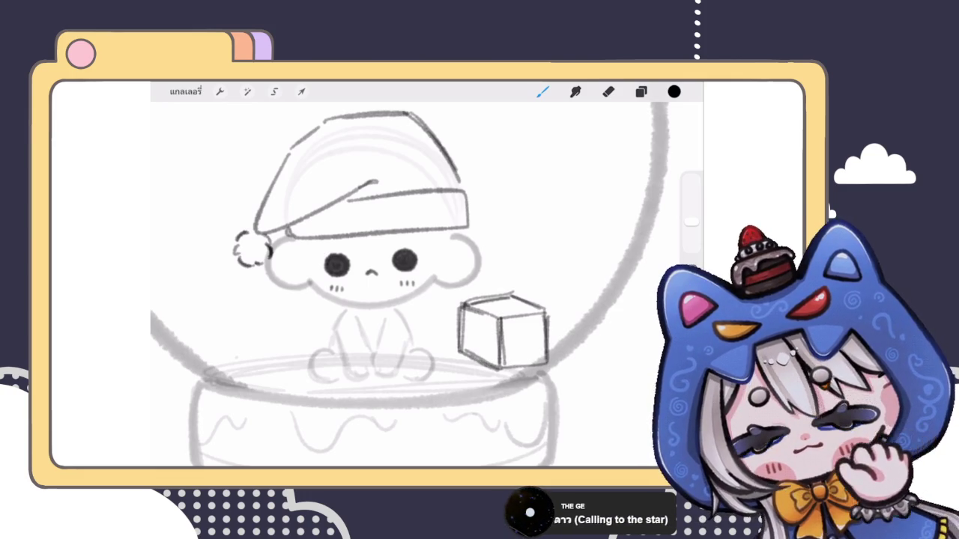
{"action": "mouse_move", "coordinate": [516, 321]}
{"action": "left_mouse_down"}
{"action": "mouse_move", "coordinate": [515, 364]}
{"action": "mouse_move", "coordinate": [524, 363]}
{"action": "left_mouse_up"}
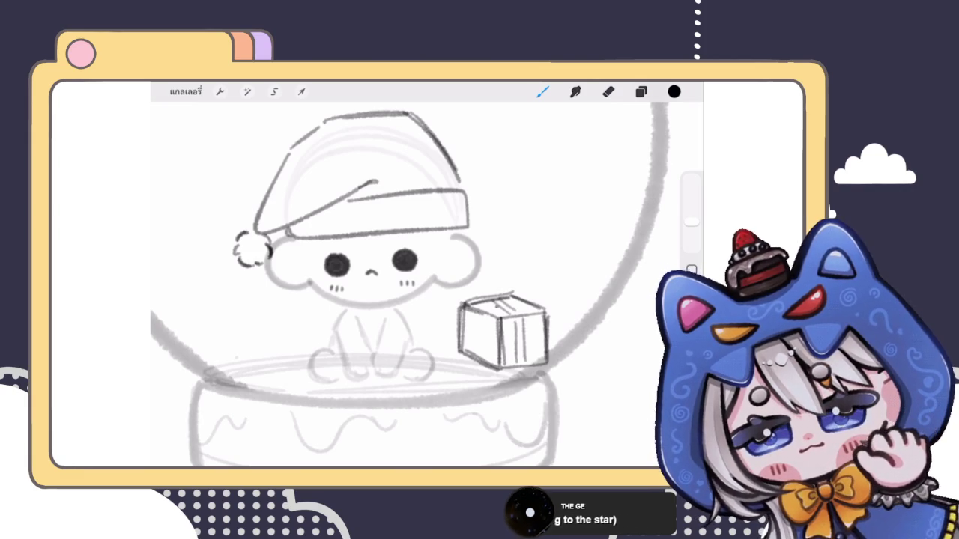
{"action": "left_click_drag", "start_coordinate": [475, 315], "coordinate": [476, 359]}
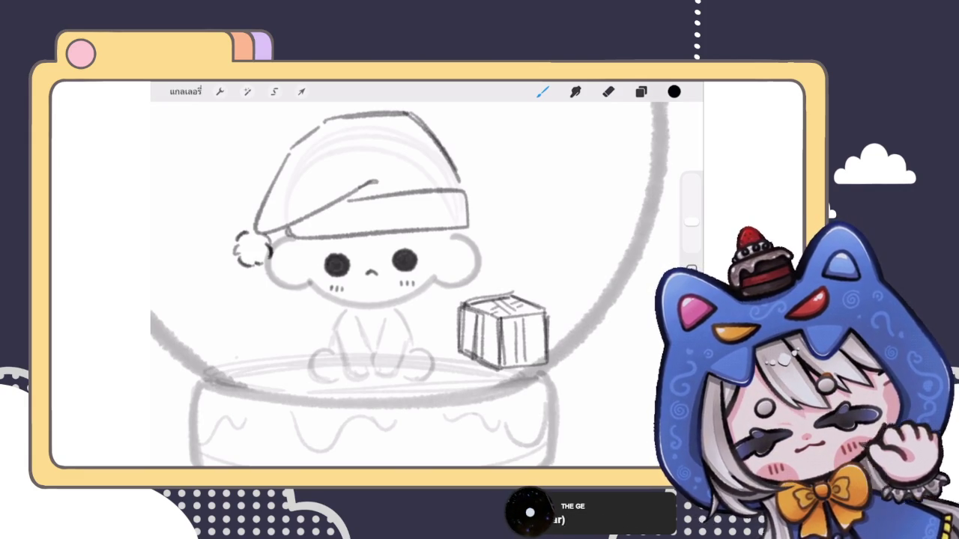
{"action": "scroll", "coordinate": [422, 258], "scroll_direction": "down", "scroll_amount": 5}
Sketch a second gift box with top, side and bottom edges beside the first gift.
{"action": "scroll", "coordinate": [419, 247], "scroll_direction": "up", "scroll_amount": 3}
{"action": "left_click", "coordinate": [641, 91]}
{"action": "left_click", "coordinate": [641, 91]}
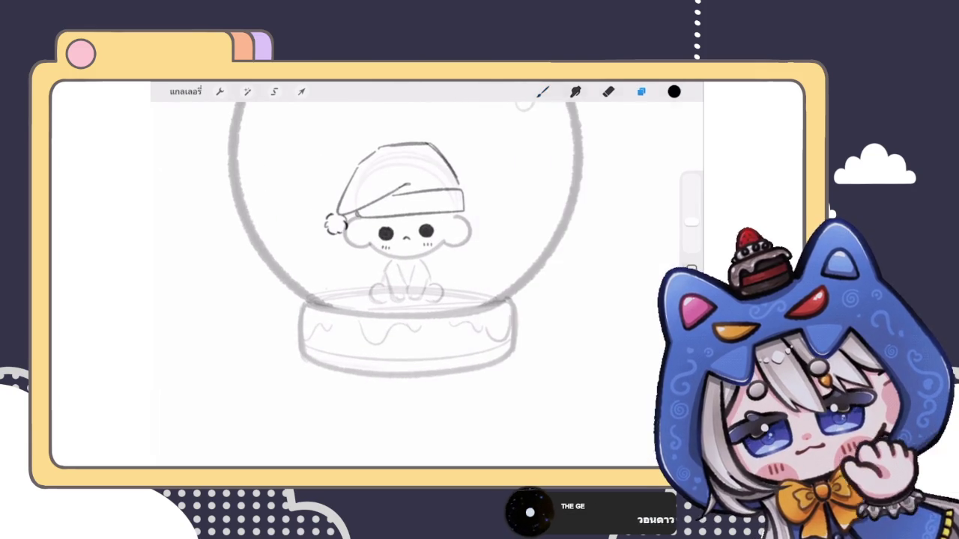
{"action": "mouse_move", "coordinate": [455, 283]}
{"action": "left_mouse_down"}
{"action": "mouse_move", "coordinate": [458, 260]}
{"action": "mouse_move", "coordinate": [472, 281]}
{"action": "mouse_move", "coordinate": [516, 240]}
{"action": "mouse_move", "coordinate": [517, 290]}
{"action": "mouse_move", "coordinate": [474, 289]}
{"action": "left_mouse_up"}
{"action": "left_click_drag", "start_coordinate": [472, 241], "coordinate": [486, 272]}
{"action": "left_click_drag", "start_coordinate": [457, 271], "coordinate": [457, 304]}
{"action": "left_click_drag", "start_coordinate": [491, 271], "coordinate": [488, 304]}
Erase stray lines from the second box and shift it slightly left.
{"action": "left_click", "coordinate": [609, 91]}
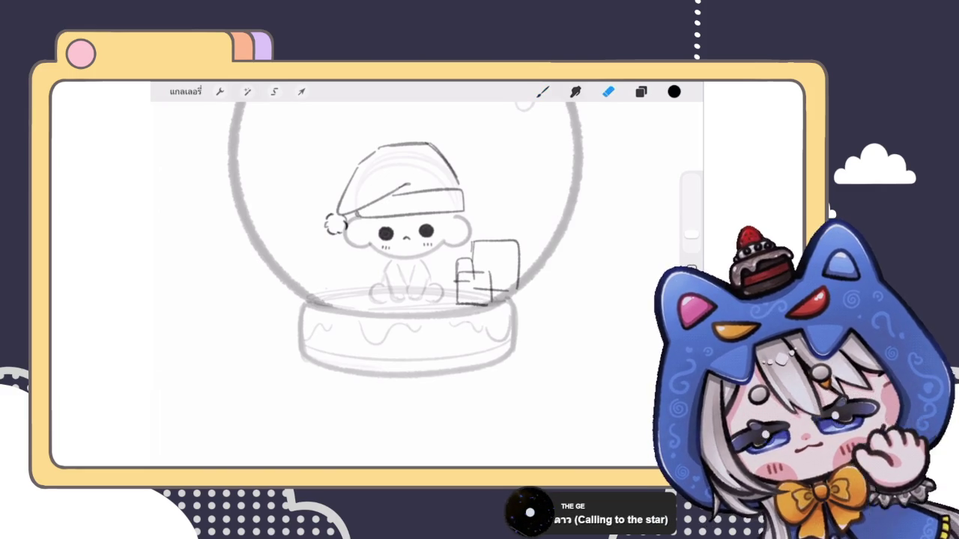
{"action": "mouse_move", "coordinate": [465, 284]}
{"action": "left_mouse_down"}
{"action": "mouse_move", "coordinate": [483, 289]}
{"action": "mouse_move", "coordinate": [458, 302]}
{"action": "left_mouse_up"}
{"action": "left_click", "coordinate": [543, 92]}
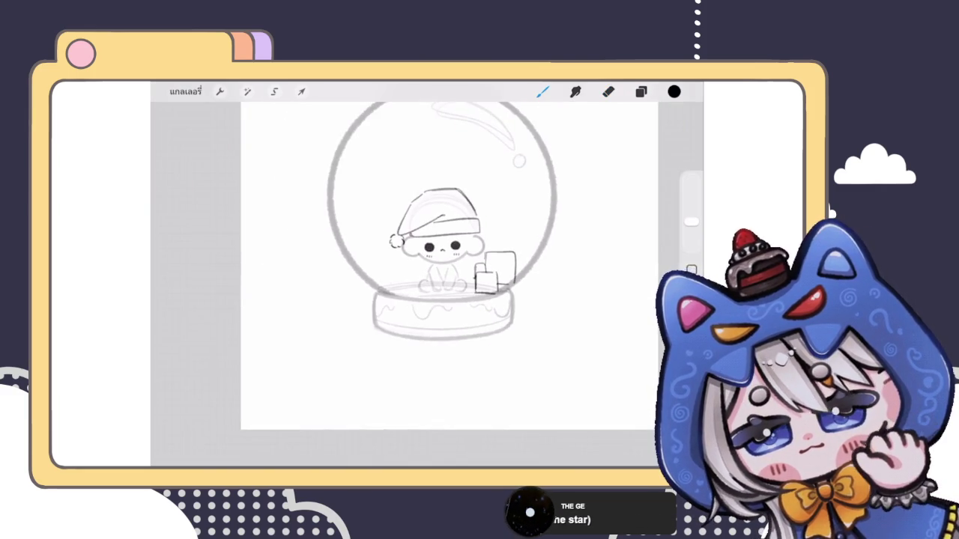
{"action": "left_click", "coordinate": [301, 91]}
{"action": "left_click_drag", "start_coordinate": [485, 274], "coordinate": [479, 272]}
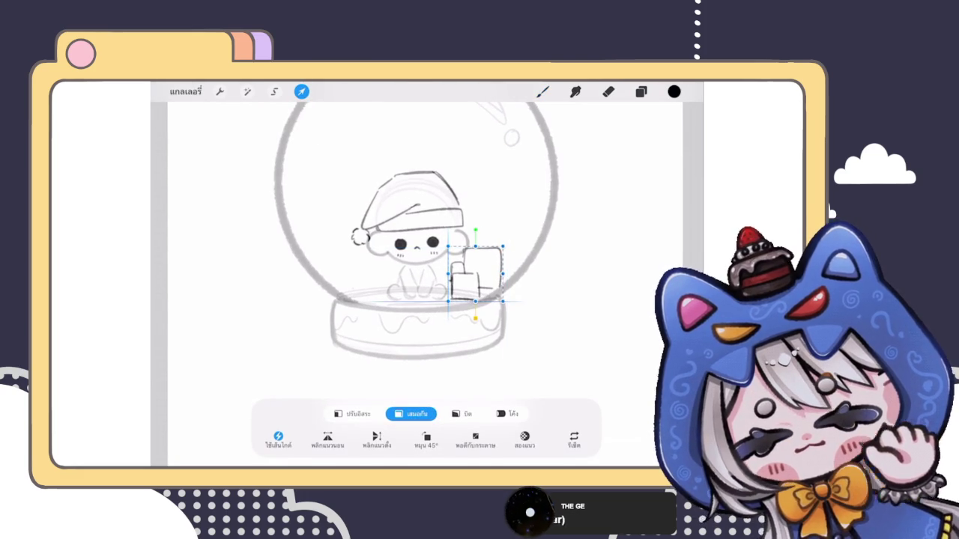
{"action": "left_click", "coordinate": [542, 91]}
Draw a box outline on the left side of the chibi.
{"action": "scroll", "coordinate": [426, 276], "scroll_direction": "down", "scroll_amount": 3}
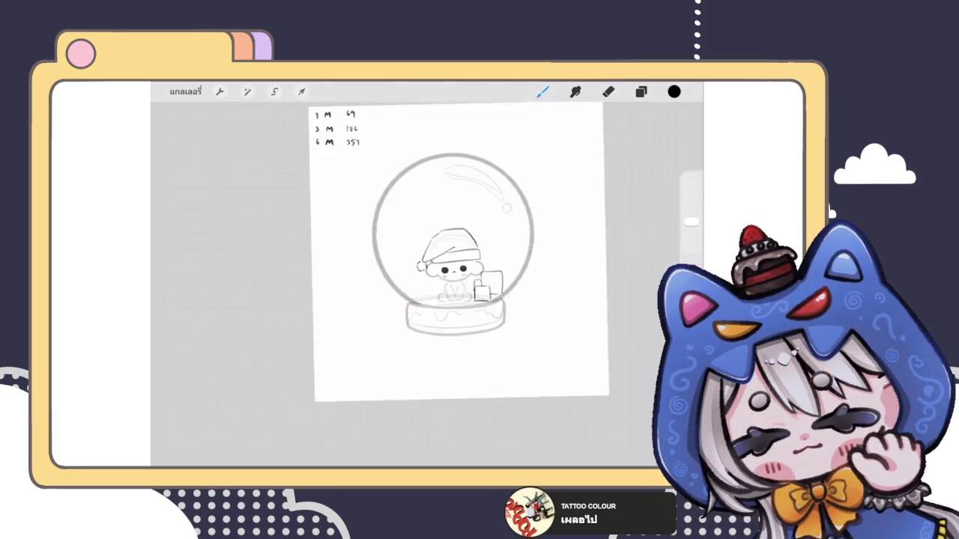
{"action": "scroll", "coordinate": [465, 285], "scroll_direction": "up", "scroll_amount": 3}
{"action": "mouse_move", "coordinate": [399, 323]}
{"action": "left_mouse_down"}
{"action": "mouse_move", "coordinate": [424, 297]}
{"action": "mouse_move", "coordinate": [428, 323]}
{"action": "left_mouse_up"}
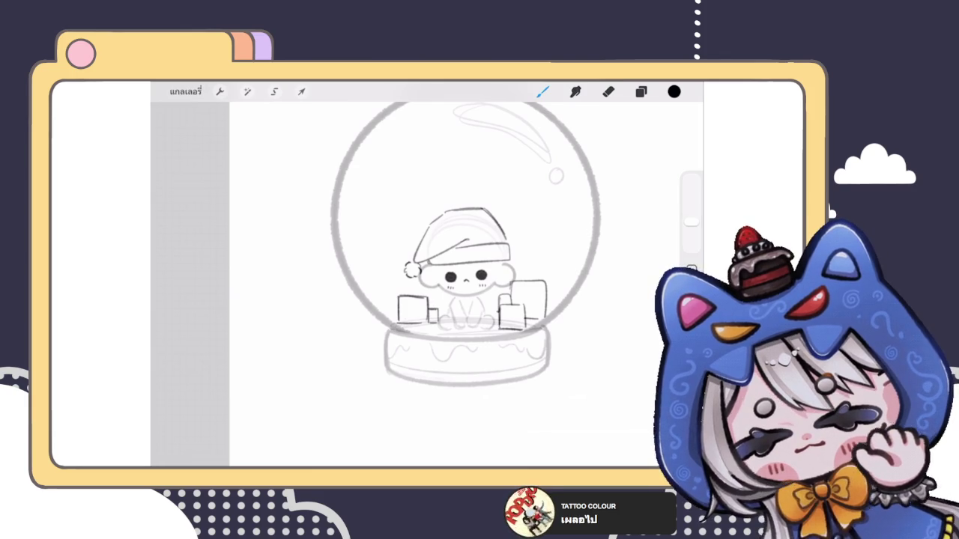
{"action": "scroll", "coordinate": [450, 277], "scroll_direction": "down", "scroll_amount": 3}
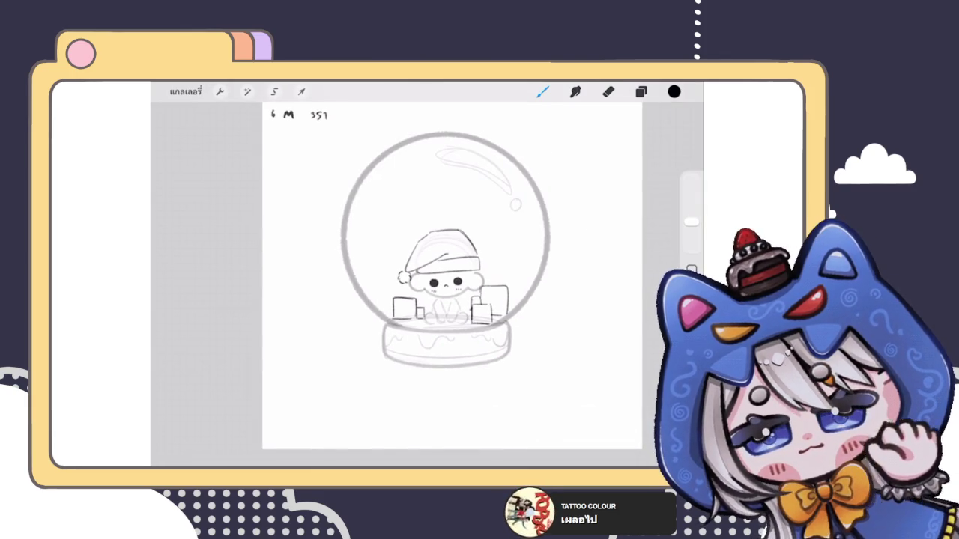
{"action": "scroll", "coordinate": [420, 285], "scroll_direction": "up", "scroll_amount": 3}
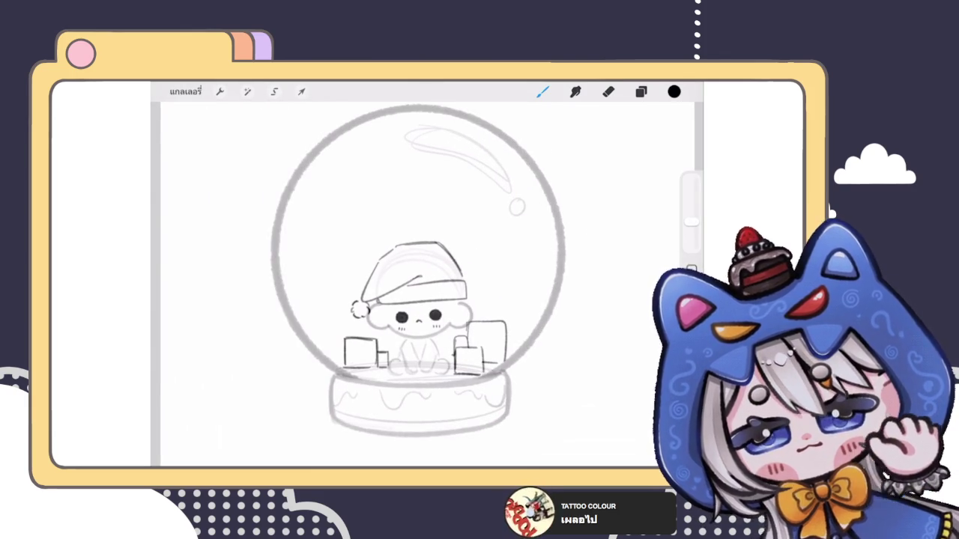
{"action": "left_click", "coordinate": [640, 92]}
Draw a vertical pole line and the tree top's left and right slopes inside the globe.
{"action": "left_click", "coordinate": [641, 92]}
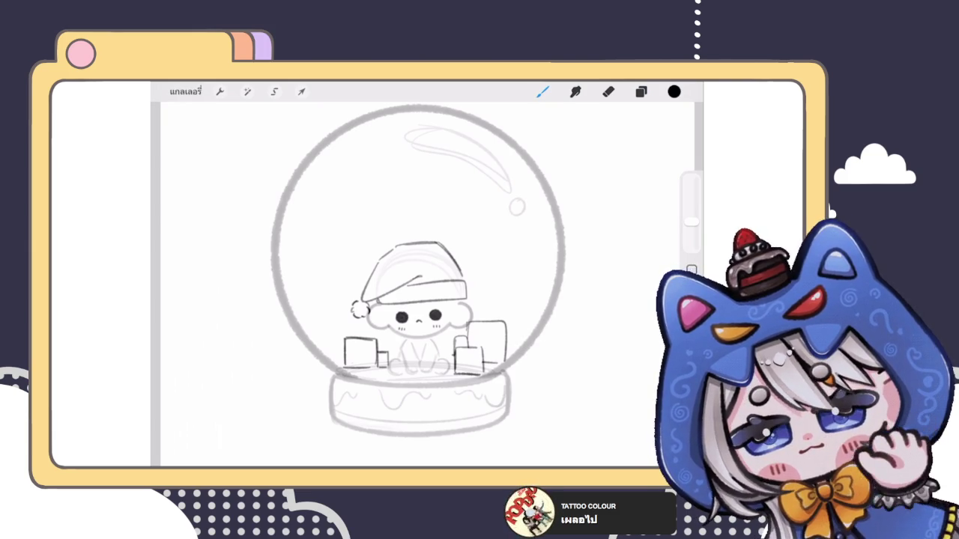
{"action": "left_click_drag", "start_coordinate": [468, 191], "coordinate": [468, 317]}
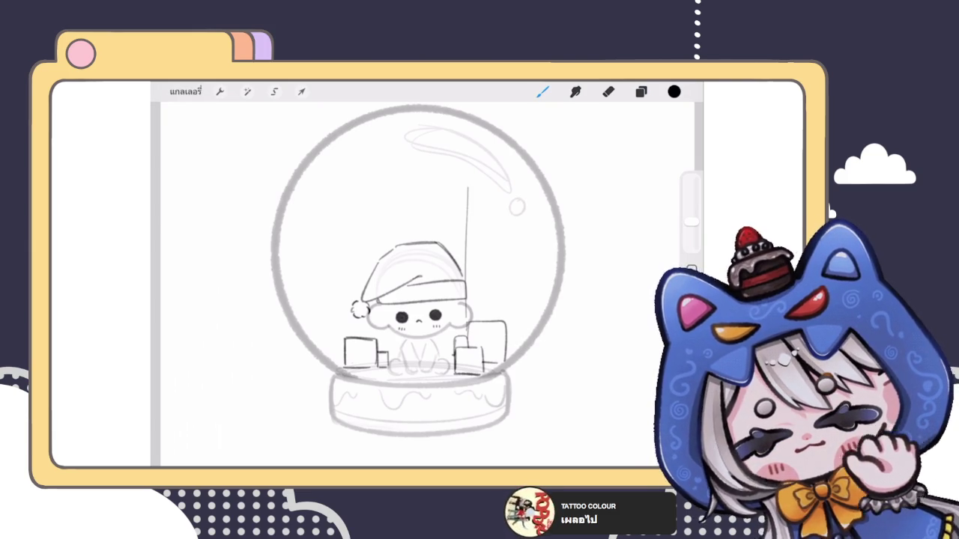
{"action": "key", "text": "ctrl+z"}
{"action": "left_click_drag", "start_coordinate": [471, 179], "coordinate": [473, 321]}
{"action": "left_click_drag", "start_coordinate": [470, 178], "coordinate": [460, 213]}
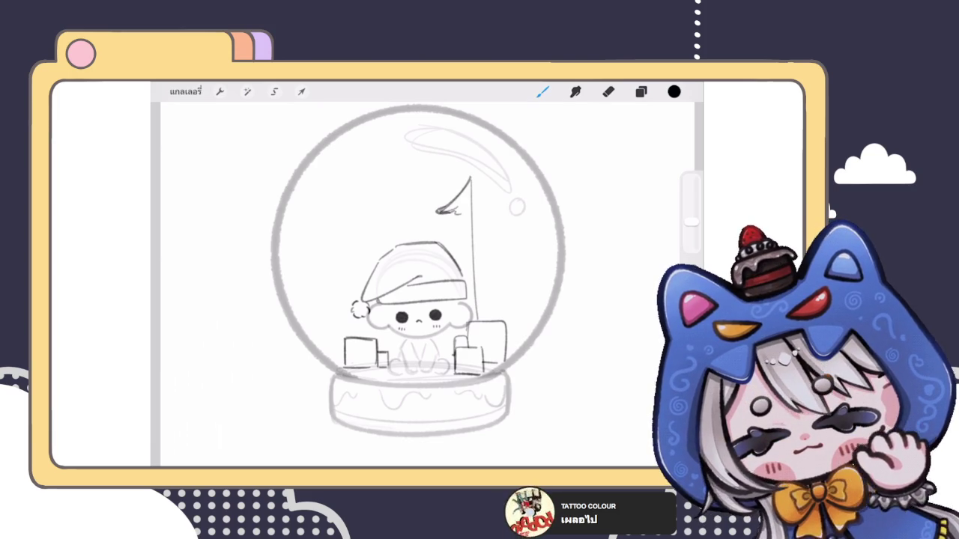
{"action": "left_click_drag", "start_coordinate": [472, 177], "coordinate": [512, 203]}
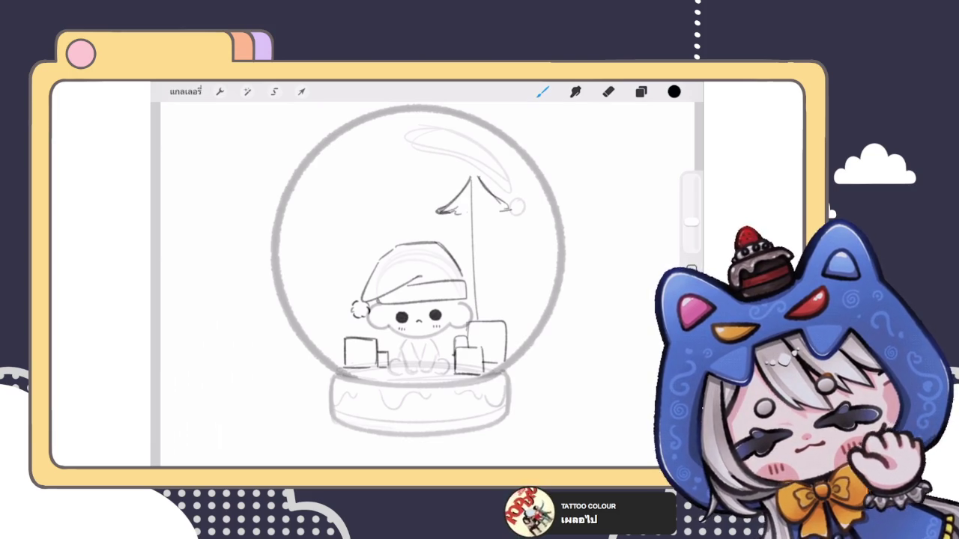
{"action": "left_click_drag", "start_coordinate": [474, 179], "coordinate": [511, 203]}
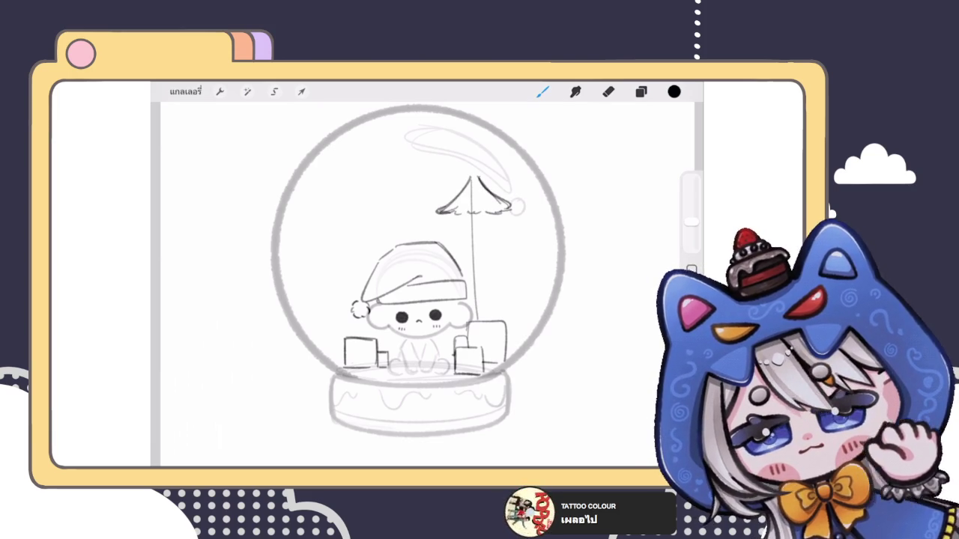
Draw and darken a small star atop the pole, then change the brush size.
{"action": "mouse_move", "coordinate": [465, 169]}
{"action": "left_mouse_down"}
{"action": "mouse_move", "coordinate": [475, 167]}
{"action": "mouse_move", "coordinate": [484, 197]}
{"action": "mouse_move", "coordinate": [472, 224]}
{"action": "mouse_move", "coordinate": [493, 225]}
{"action": "mouse_move", "coordinate": [500, 196]}
{"action": "mouse_move", "coordinate": [454, 199]}
{"action": "left_mouse_up"}
{"action": "scroll", "coordinate": [463, 225], "scroll_direction": "up", "scroll_amount": 3}
{"action": "left_click_drag", "start_coordinate": [454, 195], "coordinate": [467, 207]}
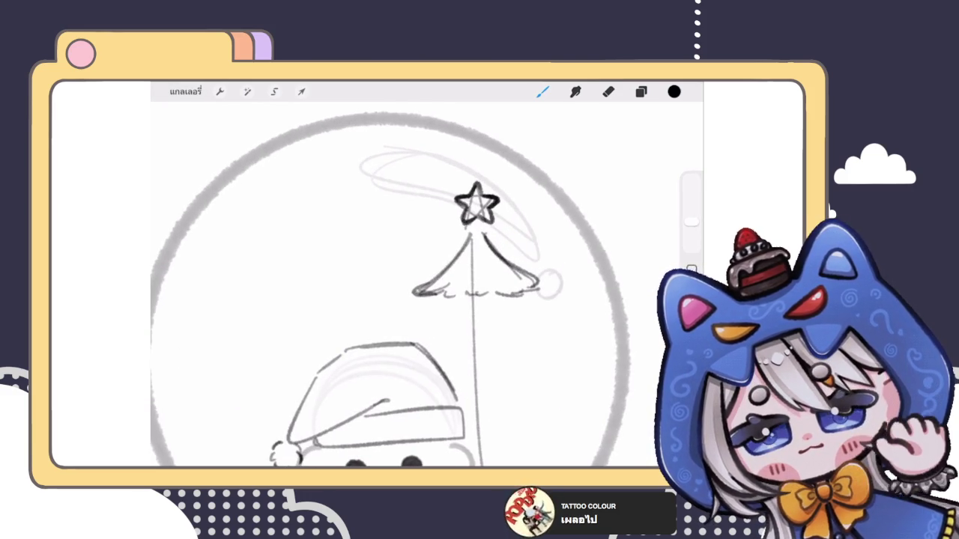
{"action": "left_click_drag", "start_coordinate": [691, 222], "coordinate": [691, 243]}
Erase stray marks inside the star and touch up its top point.
{"action": "left_click", "coordinate": [608, 92]}
{"action": "scroll", "coordinate": [456, 136], "scroll_direction": "up", "scroll_amount": 5}
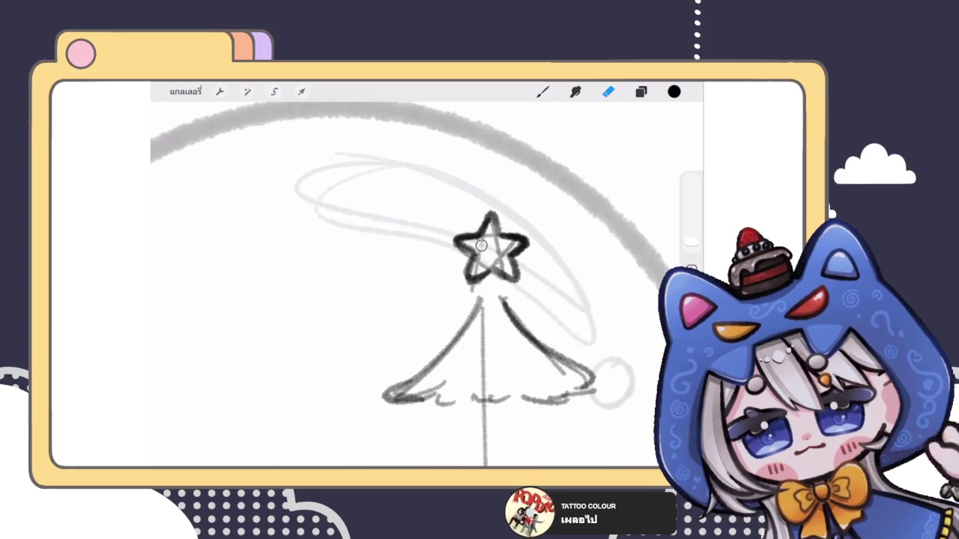
{"action": "mouse_move", "coordinate": [496, 245]}
{"action": "left_mouse_down"}
{"action": "mouse_move", "coordinate": [499, 262]}
{"action": "mouse_move", "coordinate": [479, 269]}
{"action": "mouse_move", "coordinate": [515, 244]}
{"action": "left_mouse_up"}
{"action": "left_click", "coordinate": [542, 91]}
{"action": "mouse_move", "coordinate": [491, 212]}
{"action": "left_mouse_down"}
{"action": "mouse_move", "coordinate": [501, 235]}
{"action": "mouse_move", "coordinate": [493, 280]}
{"action": "left_mouse_up"}
{"action": "scroll", "coordinate": [427, 285], "scroll_direction": "down", "scroll_amount": 5}
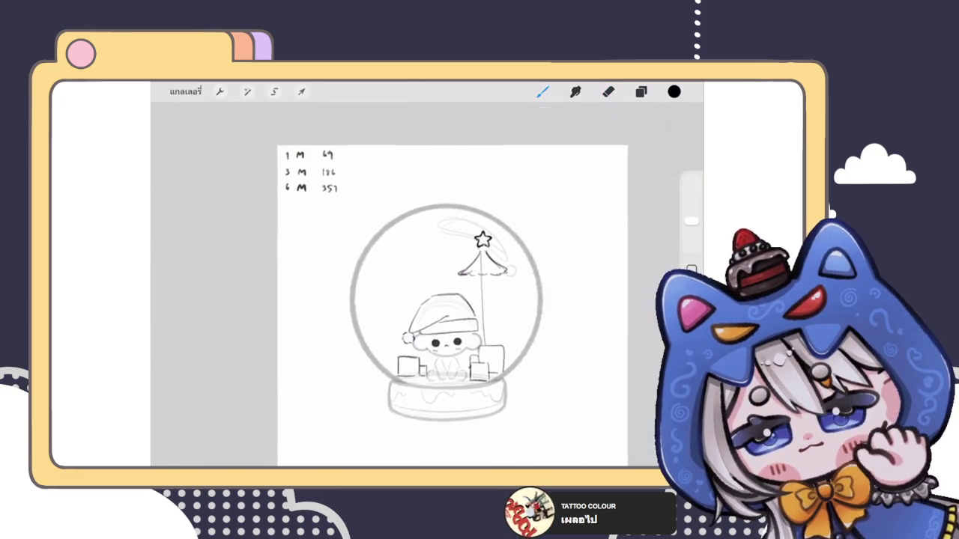
{"action": "scroll", "coordinate": [427, 285], "scroll_direction": "up", "scroll_amount": 5}
Lasso the star and nudge it into place on the tree top.
{"action": "left_click", "coordinate": [274, 91]}
{"action": "left_click_drag", "start_coordinate": [448, 188], "coordinate": [459, 186]}
{"action": "left_click", "coordinate": [302, 91]}
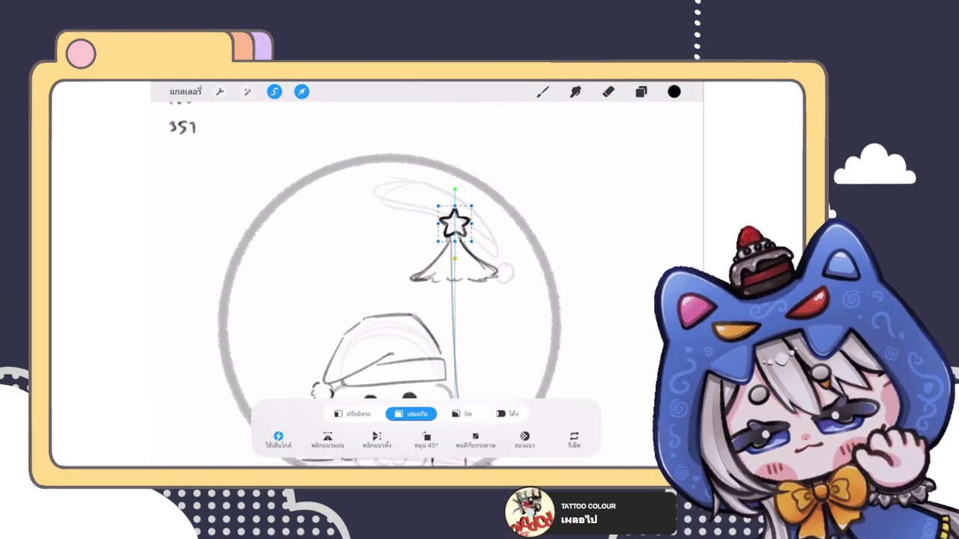
{"action": "left_click_drag", "start_coordinate": [452, 221], "coordinate": [454, 224]}
{"action": "left_click", "coordinate": [301, 91]}
Erase the trunk line inside the tree cone and below the tree.
{"action": "left_click", "coordinate": [608, 92]}
{"action": "left_click_drag", "start_coordinate": [452, 267], "coordinate": [452, 241]}
{"action": "scroll", "coordinate": [420, 299], "scroll_direction": "down", "scroll_amount": 3}
{"action": "left_click_drag", "start_coordinate": [464, 345], "coordinate": [465, 281]}
{"action": "scroll", "coordinate": [419, 285], "scroll_direction": "up", "scroll_amount": 5}
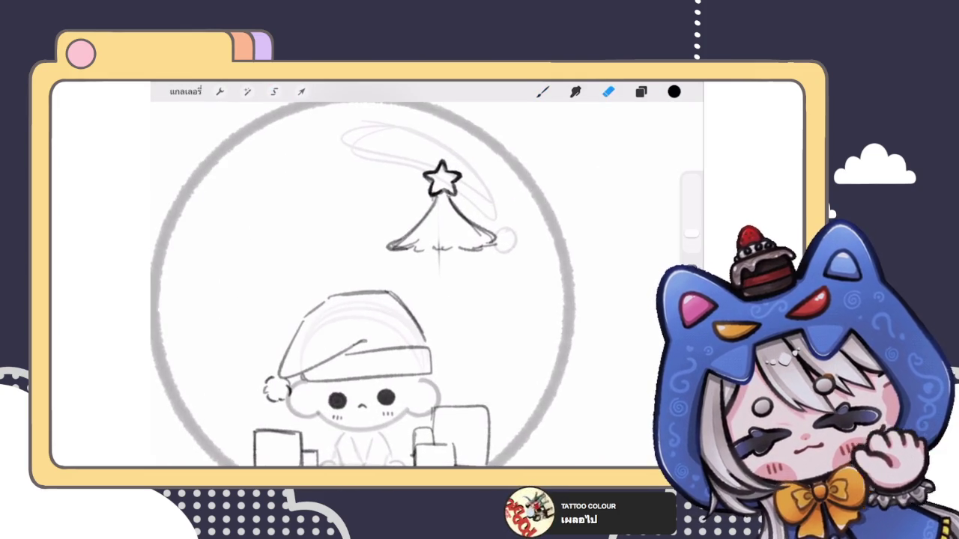
Draw the tree's lower-left branch edge, redoing the misplaced first stroke.
{"action": "left_click", "coordinate": [641, 91]}
{"action": "left_click", "coordinate": [640, 91]}
{"action": "left_click", "coordinate": [542, 91]}
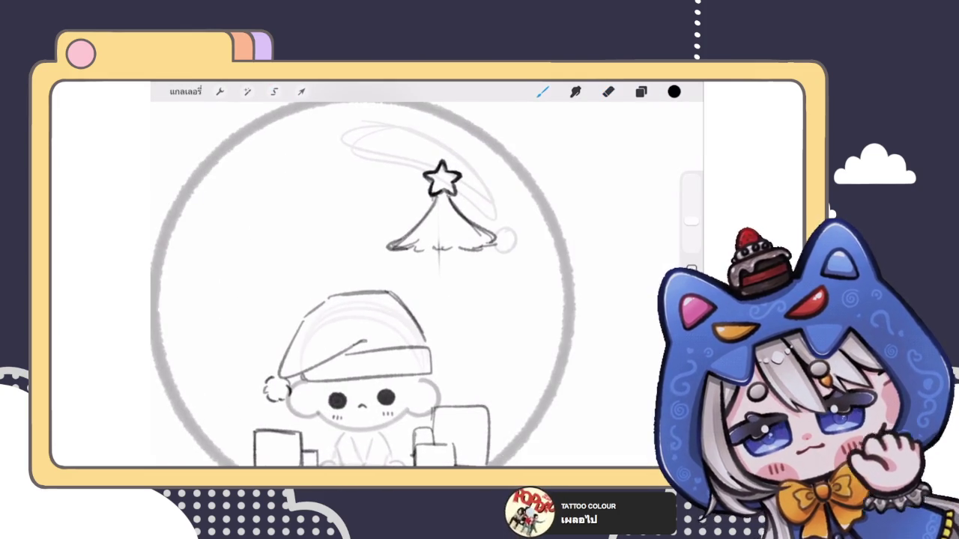
{"action": "scroll", "coordinate": [420, 284], "scroll_direction": "up", "scroll_amount": 3}
{"action": "left_click_drag", "start_coordinate": [395, 245], "coordinate": [358, 283]}
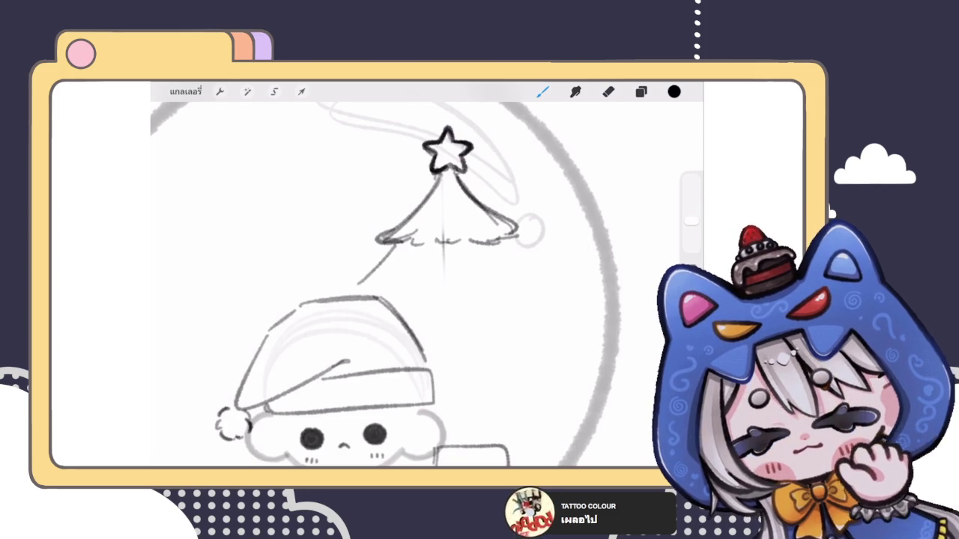
{"action": "scroll", "coordinate": [420, 285], "scroll_direction": "up", "scroll_amount": 2}
{"action": "key", "text": "ctrl+z"}
{"action": "left_click_drag", "start_coordinate": [405, 222], "coordinate": [345, 291]}
Add the lower-right branch edge, a wavy branch line, and a shorter right branch detail.
{"action": "mouse_move", "coordinate": [555, 217]}
{"action": "left_mouse_down"}
{"action": "mouse_move", "coordinate": [593, 279]}
{"action": "mouse_move", "coordinate": [622, 300]}
{"action": "left_mouse_up"}
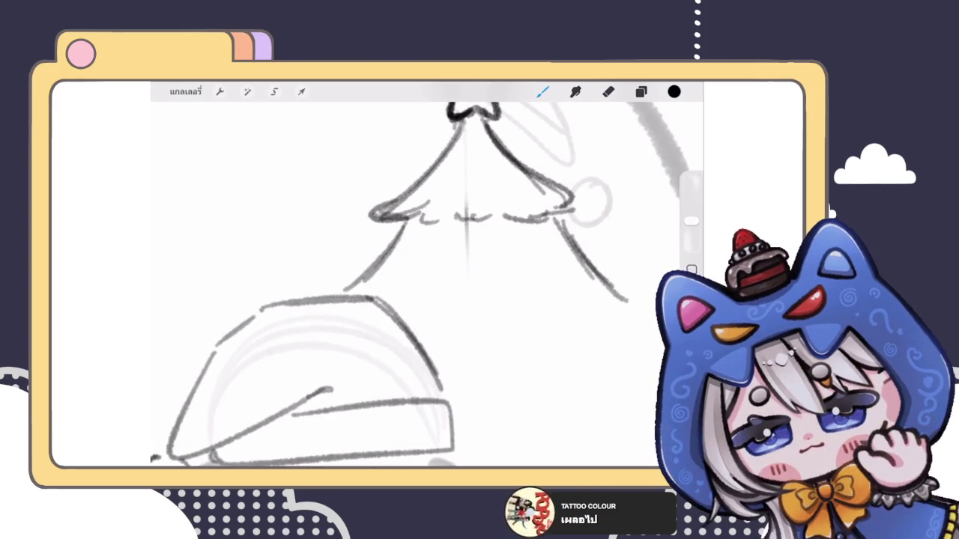
{"action": "scroll", "coordinate": [420, 285], "scroll_direction": "down", "scroll_amount": 5}
{"action": "scroll", "coordinate": [416, 285], "scroll_direction": "up", "scroll_amount": 3}
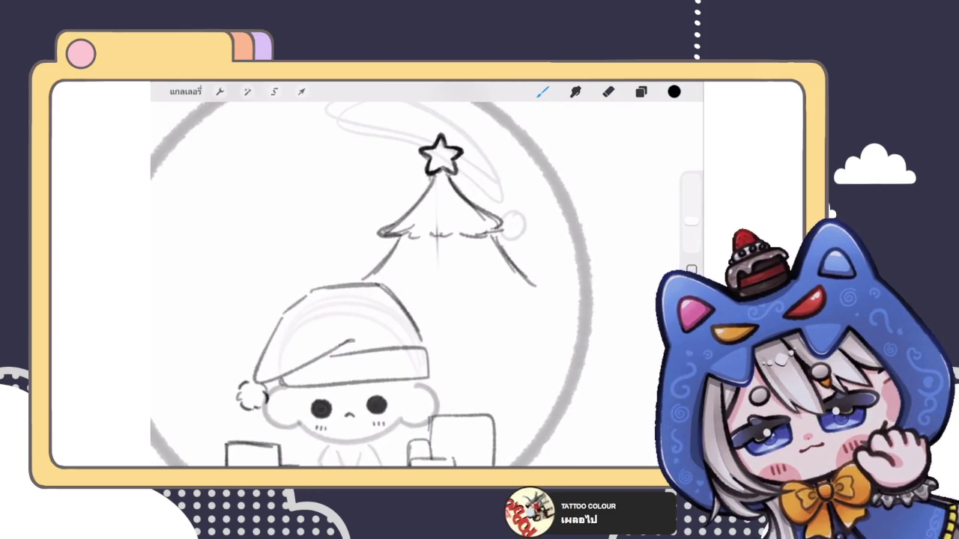
{"action": "left_click_drag", "start_coordinate": [403, 292], "coordinate": [552, 294]}
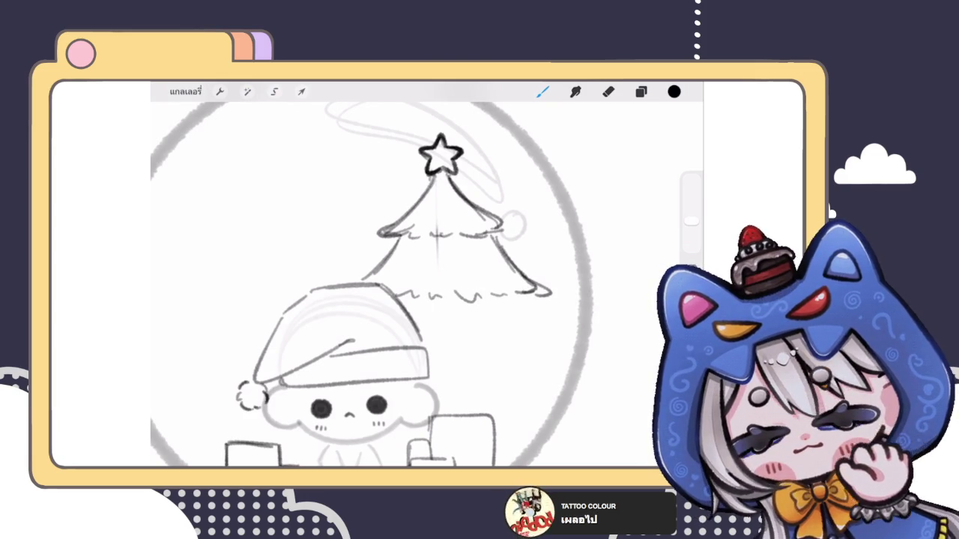
{"action": "key", "text": "ctrl+z"}
{"action": "left_click_drag", "start_coordinate": [515, 267], "coordinate": [543, 294]}
{"action": "left_click_drag", "start_coordinate": [497, 245], "coordinate": [525, 267]}
Add short lower-left branch strokes and extend the wavy line, undoing a right-edge extension.
{"action": "scroll", "coordinate": [427, 285], "scroll_direction": "up", "scroll_amount": 2}
{"action": "mouse_move", "coordinate": [402, 232]}
{"action": "left_mouse_down"}
{"action": "mouse_move", "coordinate": [368, 257]}
{"action": "mouse_move", "coordinate": [418, 256]}
{"action": "left_mouse_up"}
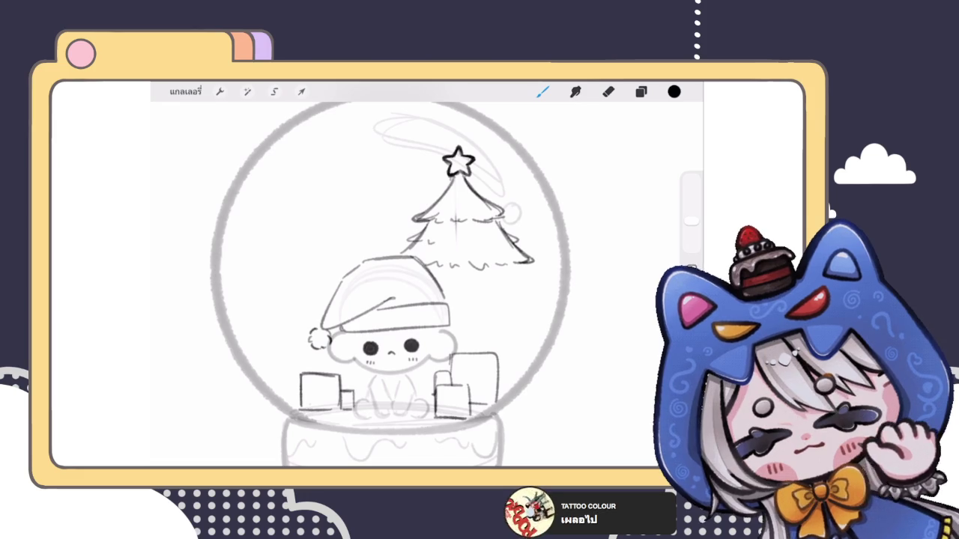
{"action": "scroll", "coordinate": [459, 195], "scroll_direction": "up", "scroll_amount": 3}
{"action": "left_click_drag", "start_coordinate": [404, 276], "coordinate": [429, 279]}
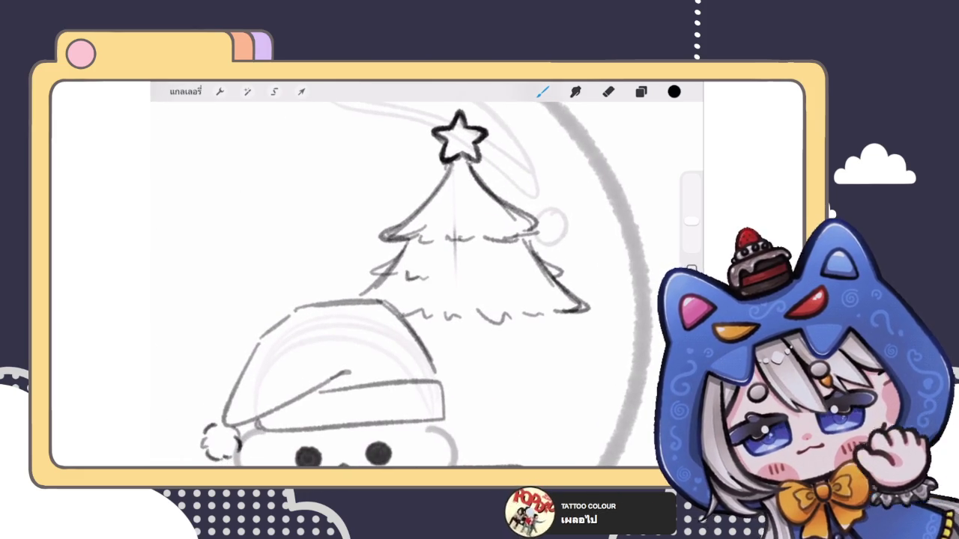
{"action": "scroll", "coordinate": [385, 285], "scroll_direction": "down", "scroll_amount": 3}
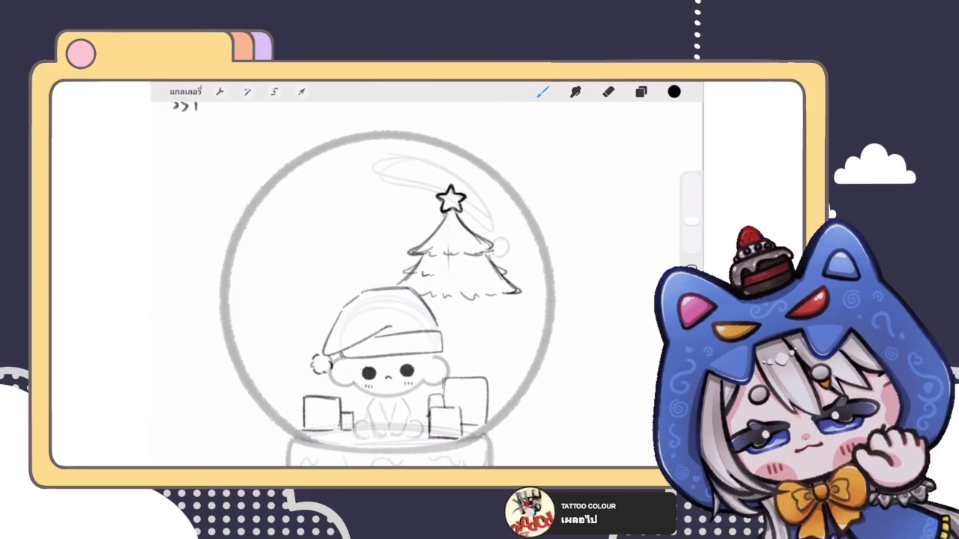
{"action": "mouse_move", "coordinate": [512, 267]}
{"action": "left_mouse_down"}
{"action": "mouse_move", "coordinate": [540, 301]}
{"action": "mouse_move", "coordinate": [514, 301]}
{"action": "left_mouse_up"}
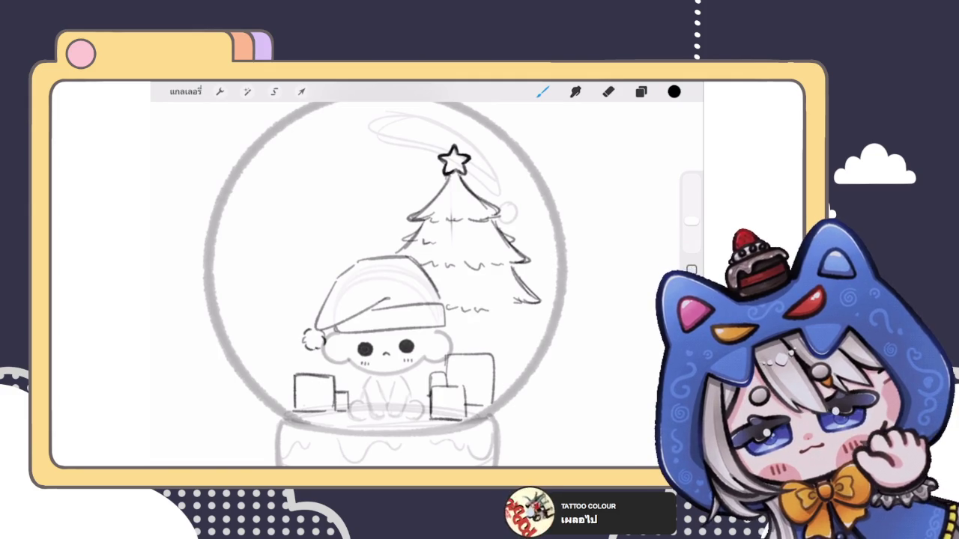
{"action": "key", "text": "ctrl+z"}
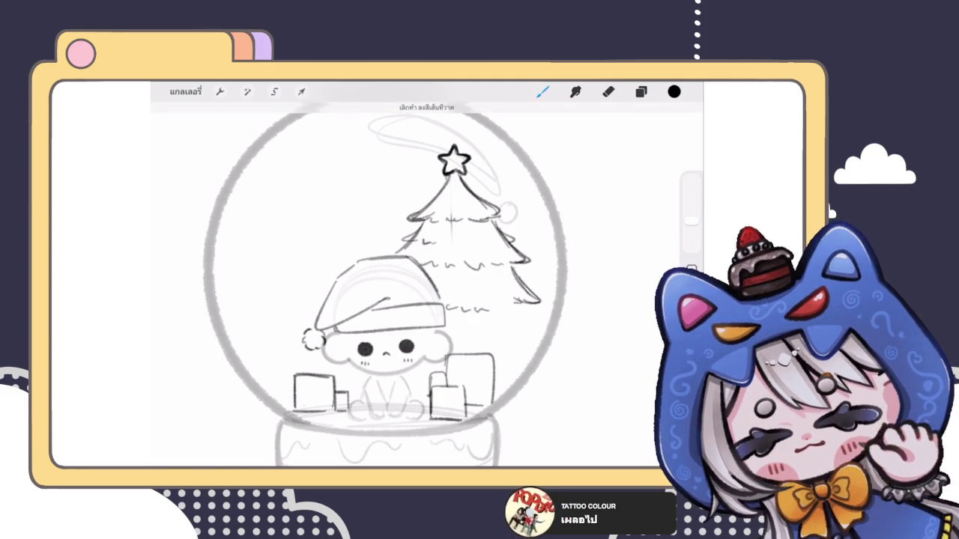
{"action": "scroll", "coordinate": [359, 285], "scroll_direction": "up", "scroll_amount": 2}
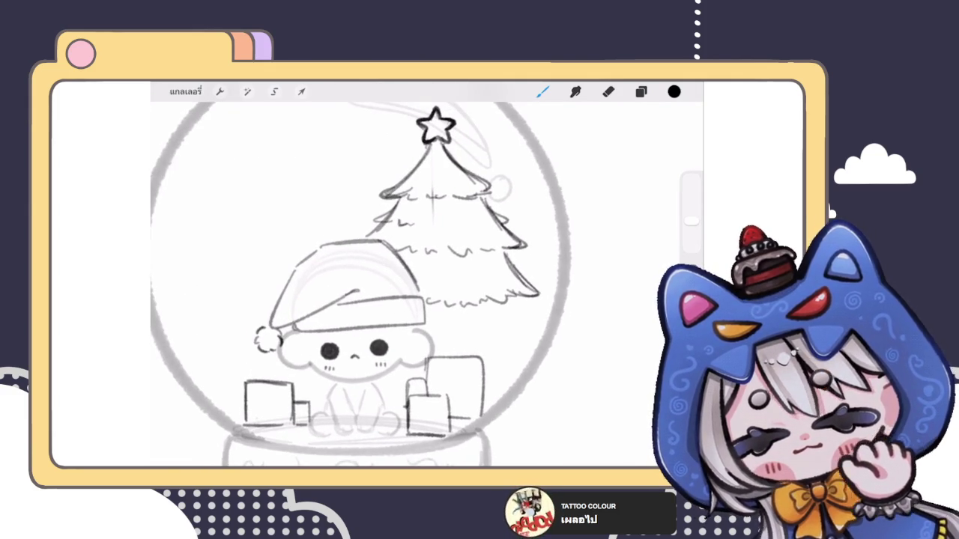
{"action": "scroll", "coordinate": [419, 278], "scroll_direction": "down", "scroll_amount": 3}
{"action": "scroll", "coordinate": [418, 277], "scroll_direction": "up", "scroll_amount": 3}
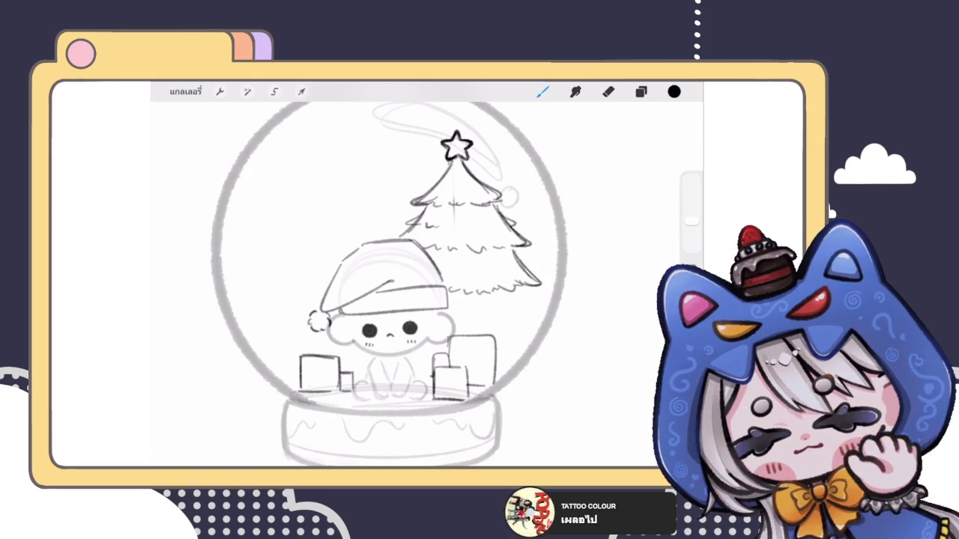
Liquify-push the tree's lower-right branches into shape and add a wavy stroke near the base.
{"action": "left_click", "coordinate": [248, 91]}
{"action": "left_click", "coordinate": [194, 433]}
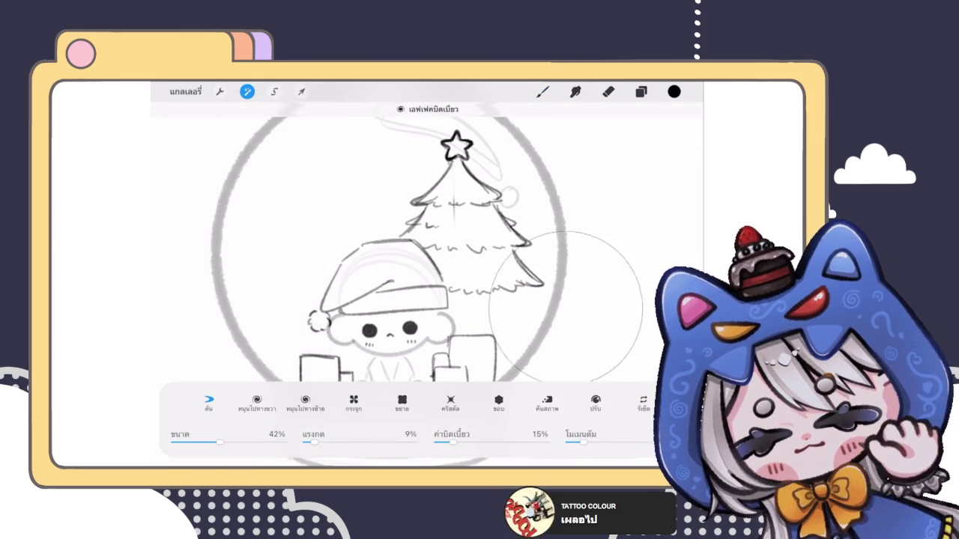
{"action": "mouse_move", "coordinate": [554, 300]}
{"action": "left_mouse_down"}
{"action": "mouse_move", "coordinate": [528, 283]}
{"action": "mouse_move", "coordinate": [540, 310]}
{"action": "mouse_move", "coordinate": [490, 325]}
{"action": "left_mouse_up"}
{"action": "left_click", "coordinate": [543, 92]}
{"action": "scroll", "coordinate": [375, 285], "scroll_direction": "up", "scroll_amount": 3}
{"action": "left_click_drag", "start_coordinate": [429, 323], "coordinate": [449, 322]}
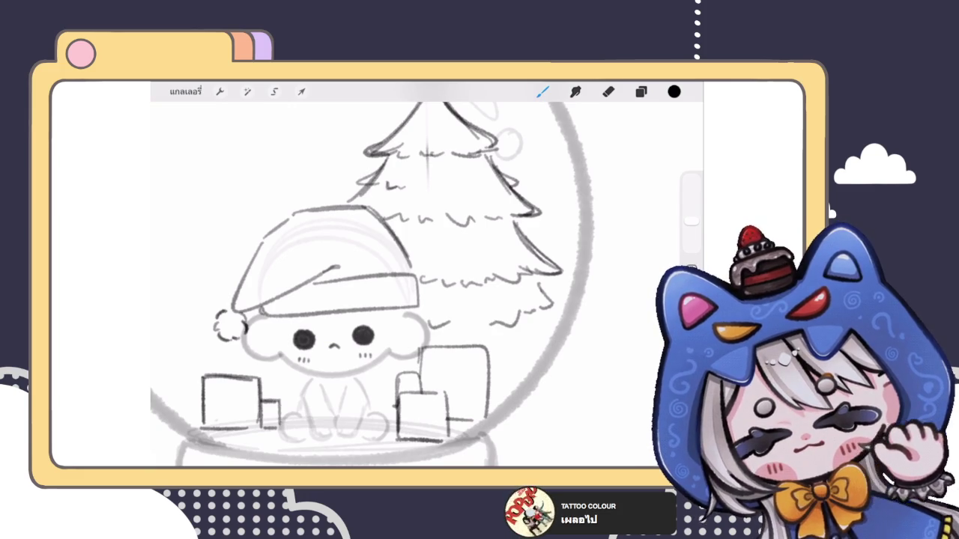
{"action": "scroll", "coordinate": [373, 274], "scroll_direction": "down", "scroll_amount": 3}
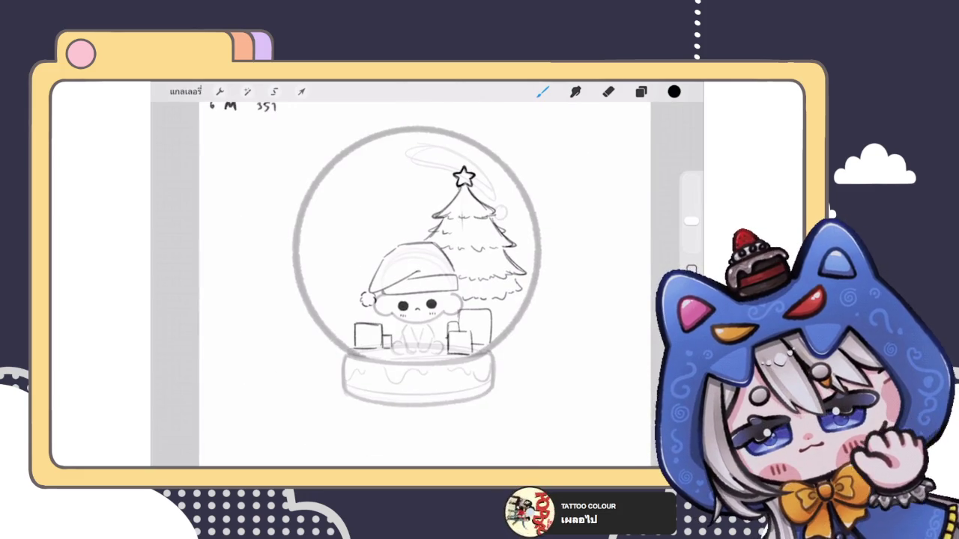
{"action": "scroll", "coordinate": [419, 270], "scroll_direction": "up", "scroll_amount": 3}
Shrink the Liquify brush to 28% and reshape the star on the treetop.
{"action": "left_click", "coordinate": [247, 92]}
{"action": "left_click", "coordinate": [225, 433]}
{"action": "left_click_drag", "start_coordinate": [219, 442], "coordinate": [204, 442]}
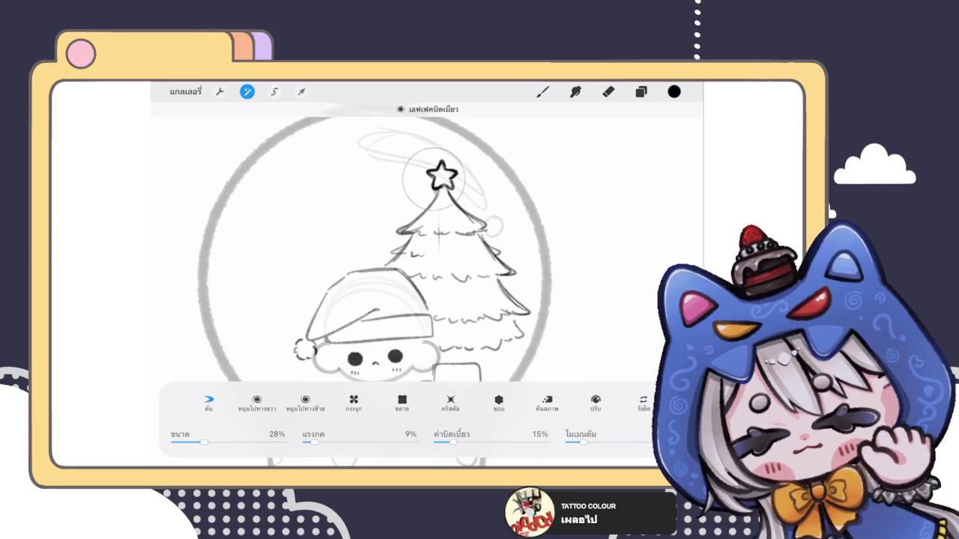
{"action": "left_click_drag", "start_coordinate": [432, 177], "coordinate": [432, 185]}
{"action": "key", "text": "b"}
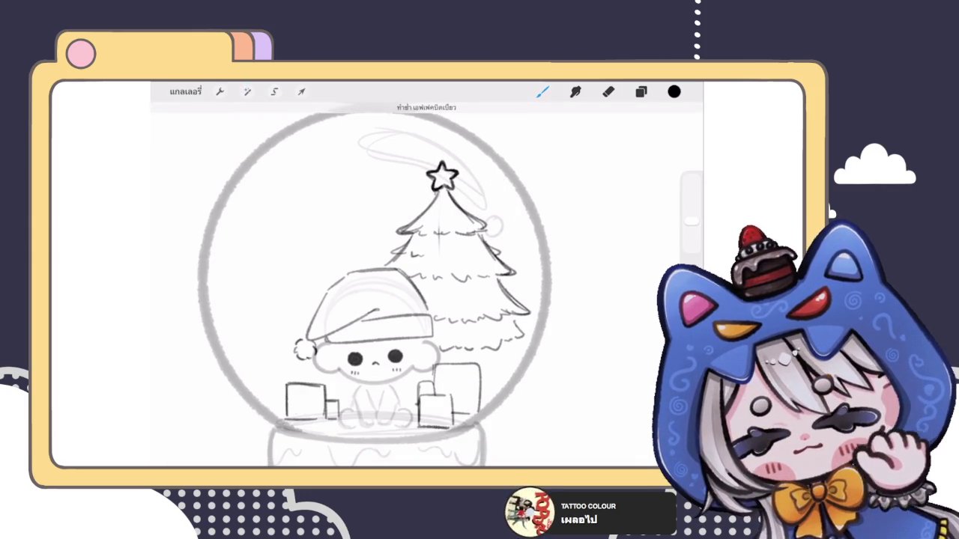
{"action": "scroll", "coordinate": [427, 270], "scroll_direction": "down", "scroll_amount": 3}
{"action": "scroll", "coordinate": [420, 270], "scroll_direction": "up", "scroll_amount": 3}
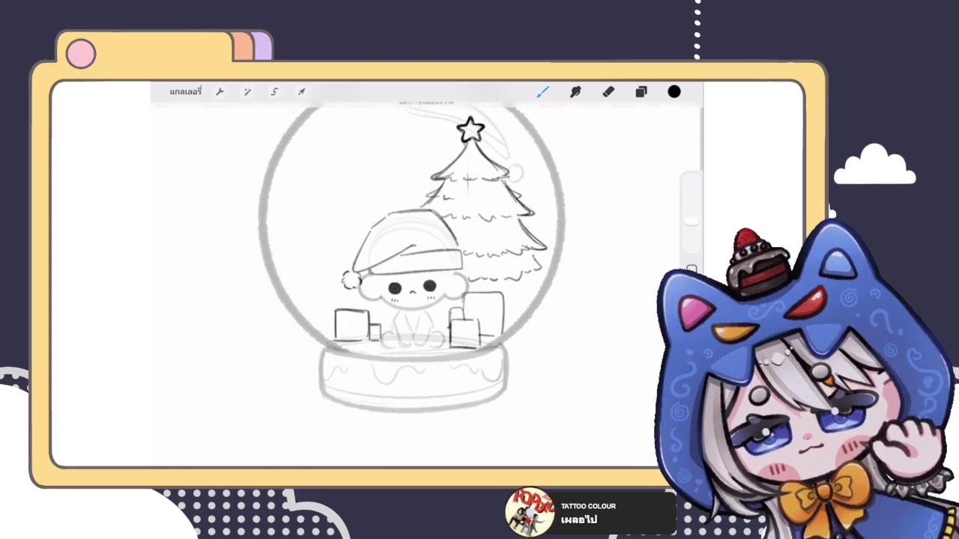
{"action": "scroll", "coordinate": [397, 270], "scroll_direction": "up", "scroll_amount": 2}
{"action": "scroll", "coordinate": [427, 277], "scroll_direction": "down", "scroll_amount": 3}
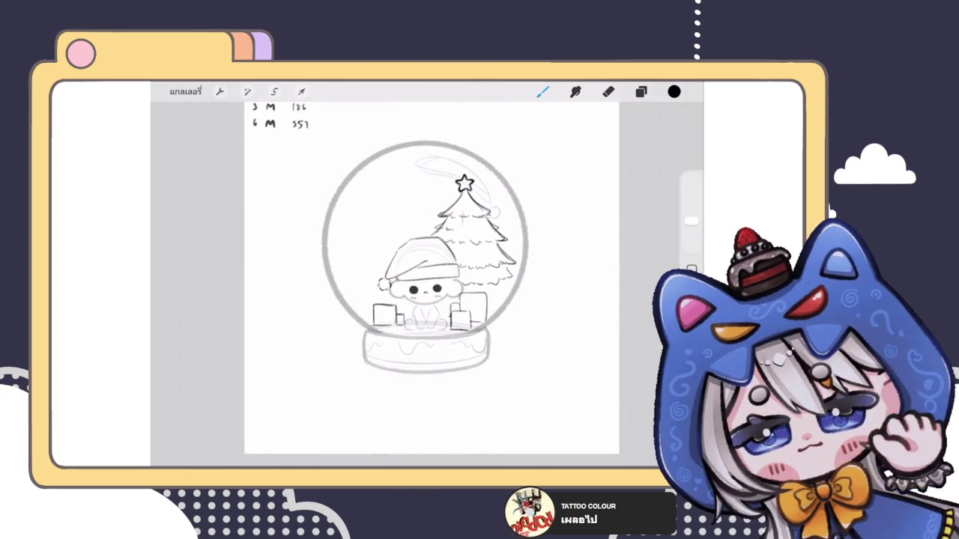
Liquify again to push and warp the star and the top of the tree.
{"action": "left_click", "coordinate": [247, 91]}
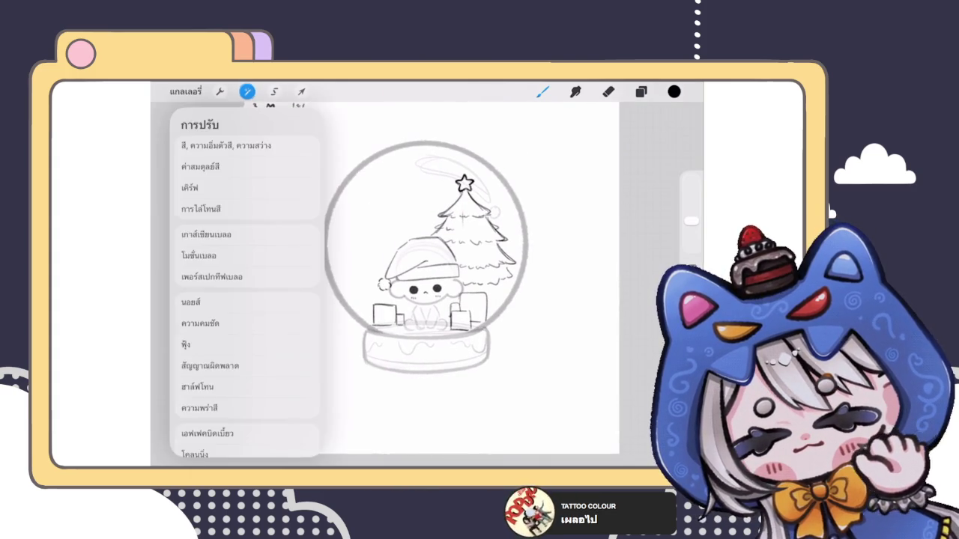
{"action": "left_click", "coordinate": [236, 435]}
{"action": "mouse_move", "coordinate": [458, 187]}
{"action": "left_mouse_down"}
{"action": "mouse_move", "coordinate": [466, 183]}
{"action": "mouse_move", "coordinate": [460, 191]}
{"action": "mouse_move", "coordinate": [499, 225]}
{"action": "left_mouse_up"}
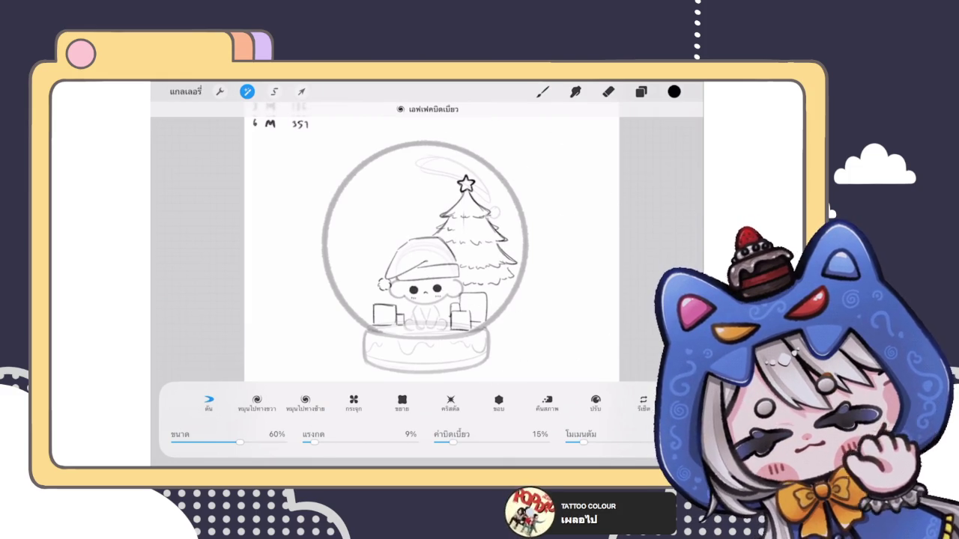
{"action": "left_click", "coordinate": [543, 92]}
{"action": "scroll", "coordinate": [427, 262], "scroll_direction": "up", "scroll_amount": 5}
{"action": "left_click", "coordinate": [608, 92]}
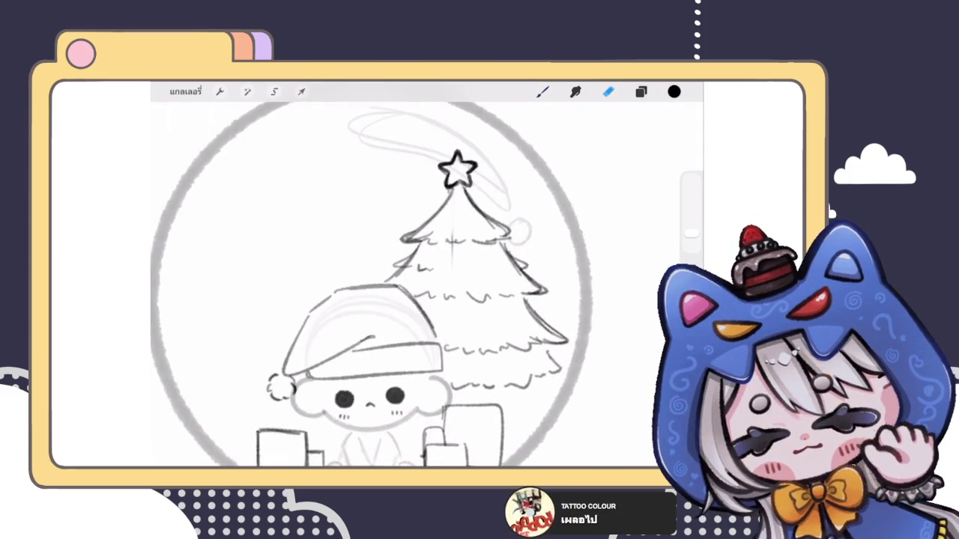
With a slightly smaller eraser, remove the centre guide line inside the tree.
{"action": "scroll", "coordinate": [428, 262], "scroll_direction": "up", "scroll_amount": 3}
{"action": "left_click_drag", "start_coordinate": [691, 233], "coordinate": [691, 238]}
{"action": "left_click_drag", "start_coordinate": [427, 260], "coordinate": [426, 306]}
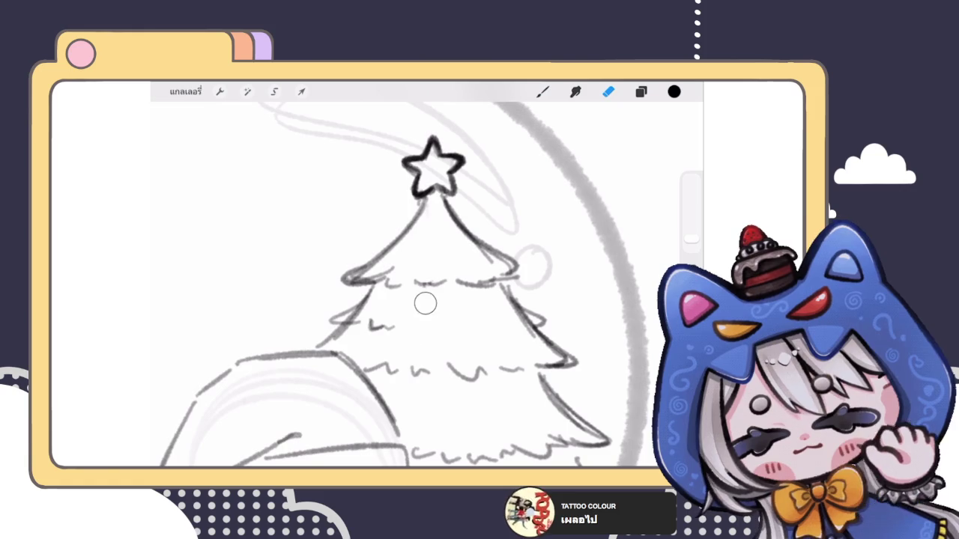
{"action": "scroll", "coordinate": [427, 300], "scroll_direction": "down", "scroll_amount": 5}
{"action": "scroll", "coordinate": [382, 300], "scroll_direction": "down", "scroll_amount": 2}
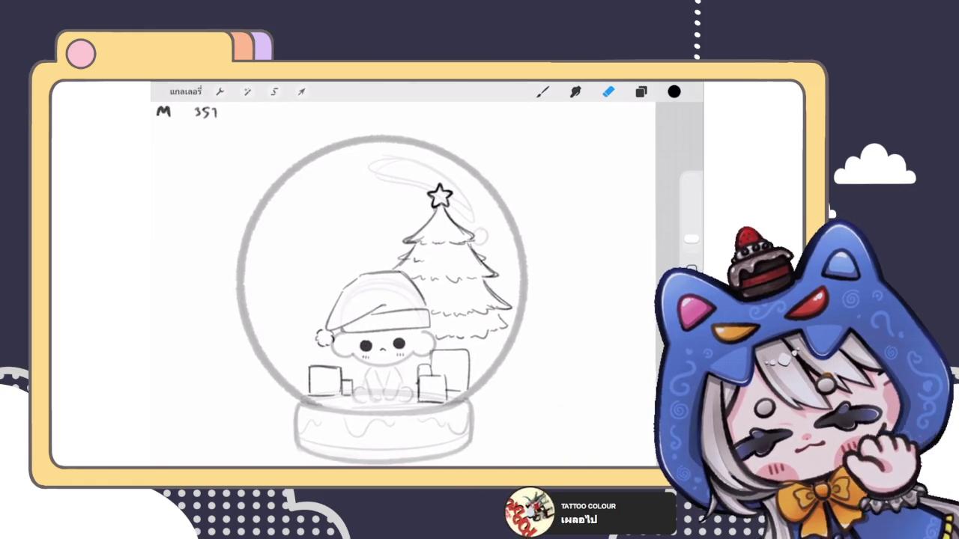
Shift the tree slightly left and down with Transform, then nudge it into final position.
{"action": "left_click", "coordinate": [301, 91]}
{"action": "left_click_drag", "start_coordinate": [450, 262], "coordinate": [446, 264]}
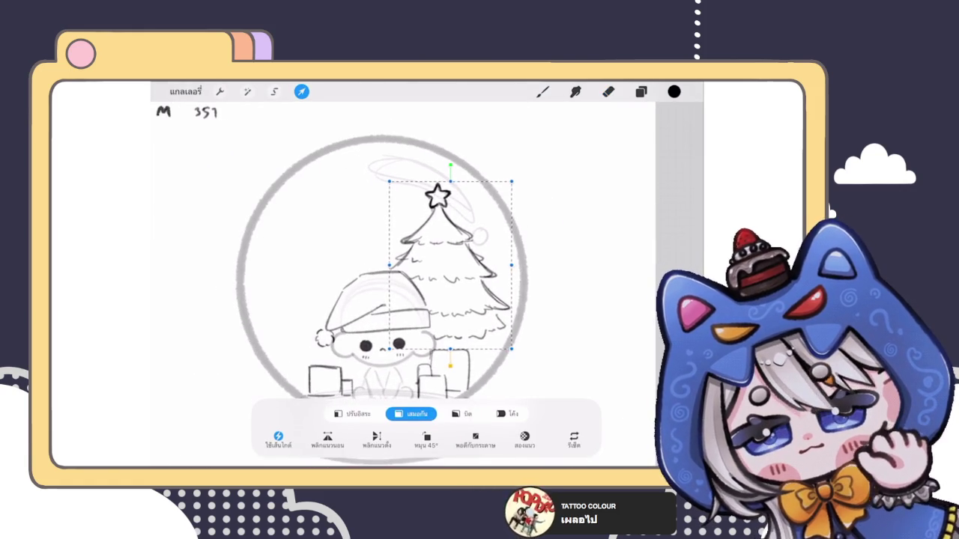
{"action": "left_click", "coordinate": [542, 91]}
{"action": "scroll", "coordinate": [427, 300], "scroll_direction": "down", "scroll_amount": 5}
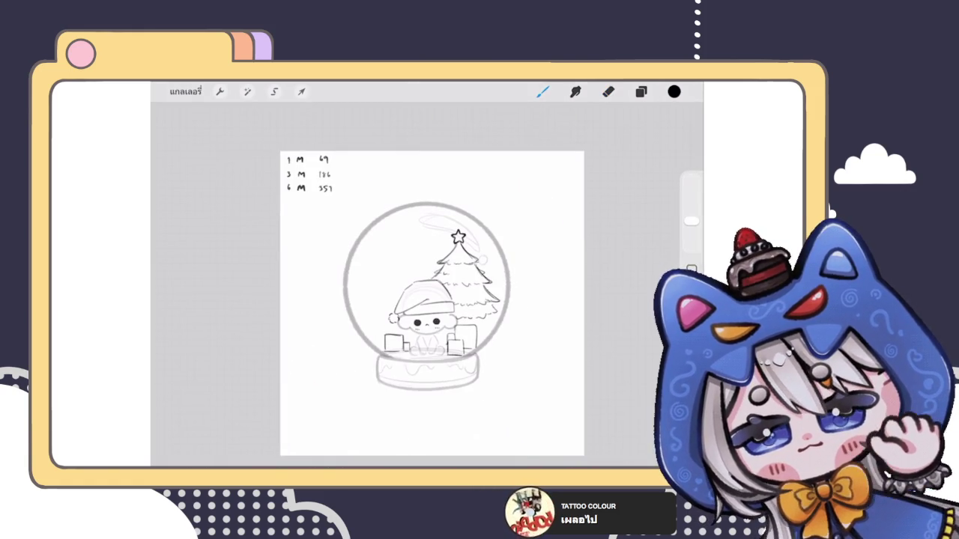
{"action": "scroll", "coordinate": [427, 300], "scroll_direction": "up", "scroll_amount": 3}
{"action": "left_click", "coordinate": [301, 91]}
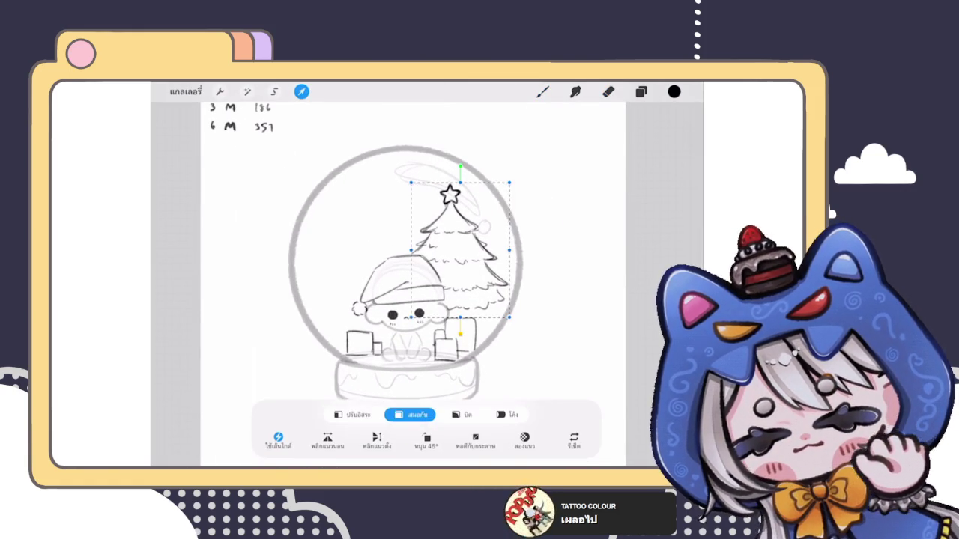
{"action": "left_click_drag", "start_coordinate": [460, 254], "coordinate": [460, 256]}
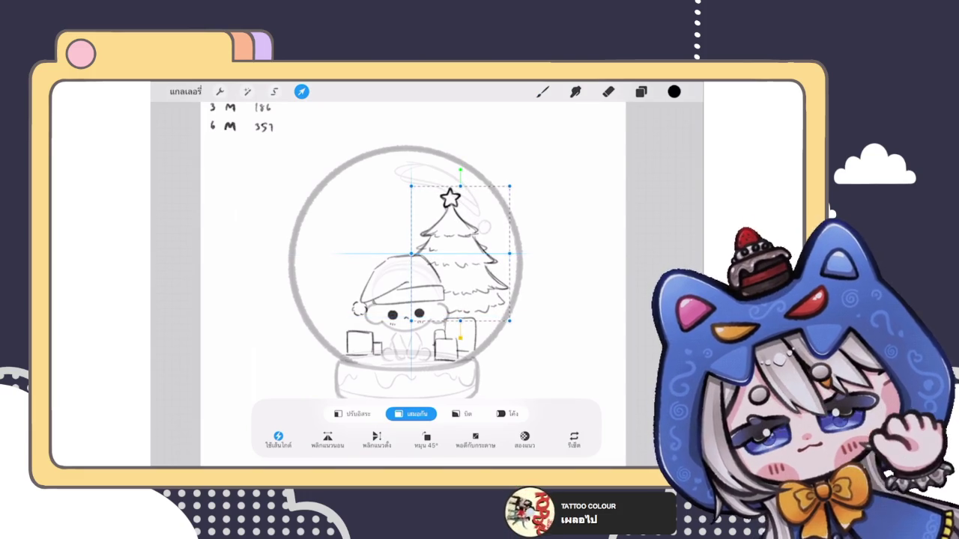
{"action": "left_click", "coordinate": [542, 91]}
{"action": "scroll", "coordinate": [405, 300], "scroll_direction": "up", "scroll_amount": 3}
Erase the star atop the tree and redraw the treetop as a sharp peak.
{"action": "left_click", "coordinate": [609, 92]}
{"action": "mouse_move", "coordinate": [427, 210]}
{"action": "left_mouse_down"}
{"action": "mouse_move", "coordinate": [438, 236]}
{"action": "mouse_move", "coordinate": [454, 225]}
{"action": "mouse_move", "coordinate": [419, 288]}
{"action": "left_mouse_up"}
{"action": "scroll", "coordinate": [405, 300], "scroll_direction": "up", "scroll_amount": 3}
{"action": "left_click", "coordinate": [542, 91]}
{"action": "mouse_move", "coordinate": [448, 238]}
{"action": "left_mouse_down"}
{"action": "mouse_move", "coordinate": [469, 276]}
{"action": "mouse_move", "coordinate": [416, 293]}
{"action": "mouse_move", "coordinate": [473, 281]}
{"action": "mouse_move", "coordinate": [496, 313]}
{"action": "left_mouse_up"}
{"action": "left_click", "coordinate": [608, 92]}
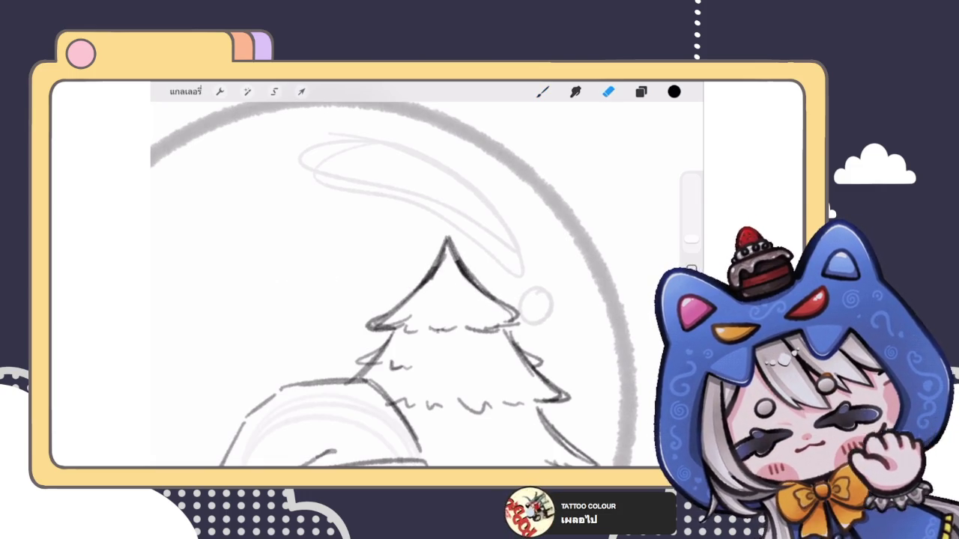
Undo the stray treetop strokes and draw a small five-pointed star on the tree's peak.
{"action": "left_click", "coordinate": [542, 91]}
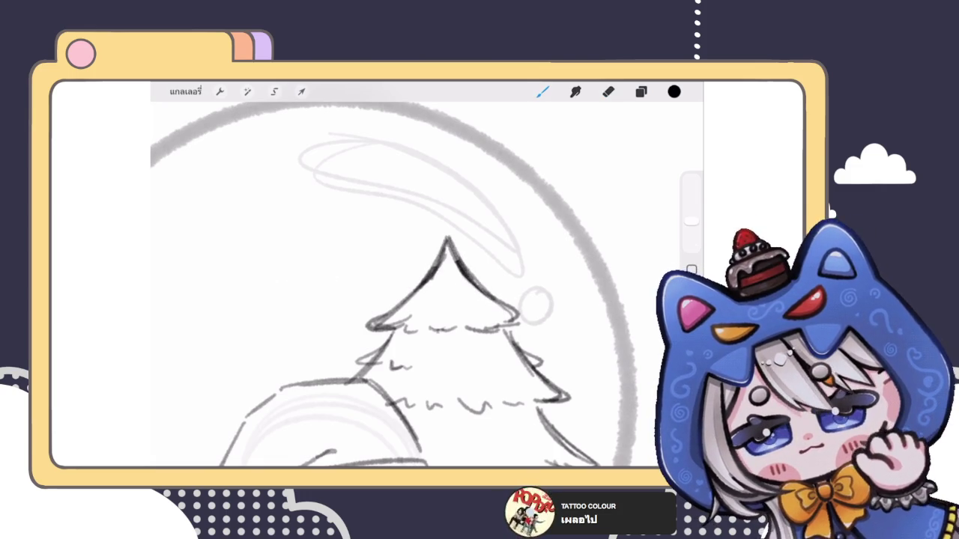
{"action": "mouse_move", "coordinate": [444, 234]}
{"action": "left_mouse_down"}
{"action": "mouse_move", "coordinate": [424, 216]}
{"action": "mouse_move", "coordinate": [456, 232]}
{"action": "mouse_move", "coordinate": [437, 233]}
{"action": "left_mouse_up"}
{"action": "key", "text": "ctrl+z"}
{"action": "scroll", "coordinate": [423, 294], "scroll_direction": "up", "scroll_amount": 2}
{"action": "key", "text": "ctrl+z"}
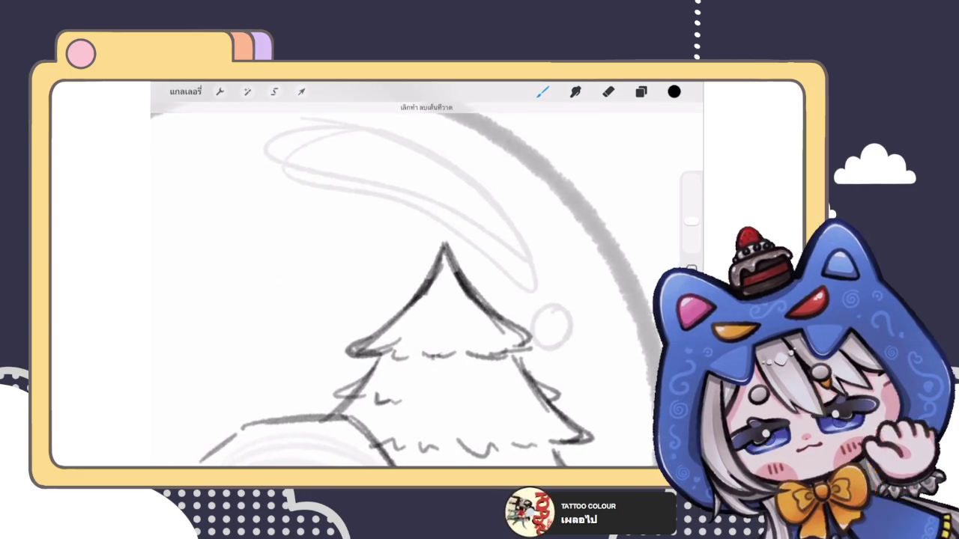
{"action": "mouse_move", "coordinate": [432, 241]}
{"action": "left_mouse_down"}
{"action": "mouse_move", "coordinate": [452, 242]}
{"action": "mouse_move", "coordinate": [451, 218]}
{"action": "mouse_move", "coordinate": [421, 224]}
{"action": "mouse_move", "coordinate": [461, 224]}
{"action": "mouse_move", "coordinate": [429, 244]}
{"action": "mouse_move", "coordinate": [461, 228]}
{"action": "left_mouse_up"}
{"action": "scroll", "coordinate": [431, 300], "scroll_direction": "down", "scroll_amount": 5}
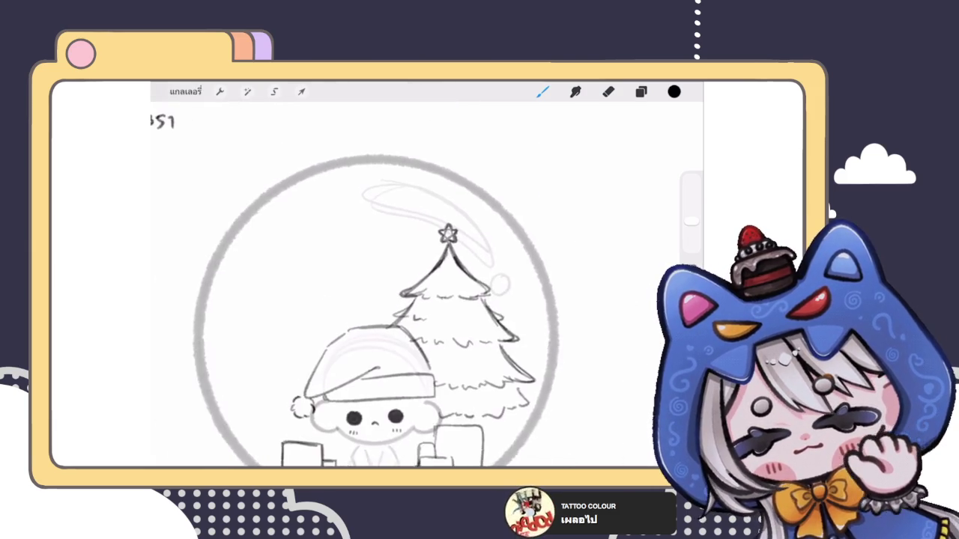
{"action": "scroll", "coordinate": [431, 299], "scroll_direction": "down", "scroll_amount": 3}
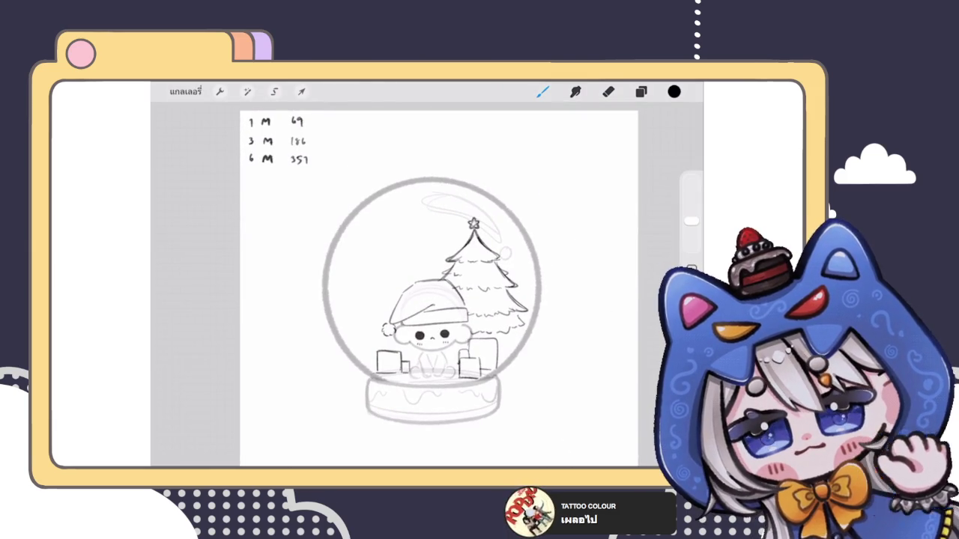
Draw diagonal garland lines below the star and across the middle of the tree.
{"action": "scroll", "coordinate": [480, 292], "scroll_direction": "up", "scroll_amount": 2}
{"action": "scroll", "coordinate": [479, 293], "scroll_direction": "up", "scroll_amount": 2}
{"action": "scroll", "coordinate": [480, 293], "scroll_direction": "up", "scroll_amount": 3}
{"action": "scroll", "coordinate": [480, 293], "scroll_direction": "up", "scroll_amount": 2}
{"action": "mouse_move", "coordinate": [415, 212]}
{"action": "left_mouse_down"}
{"action": "mouse_move", "coordinate": [448, 195]}
{"action": "mouse_move", "coordinate": [465, 199]}
{"action": "mouse_move", "coordinate": [448, 213]}
{"action": "left_mouse_up"}
{"action": "left_click_drag", "start_coordinate": [408, 224], "coordinate": [445, 198]}
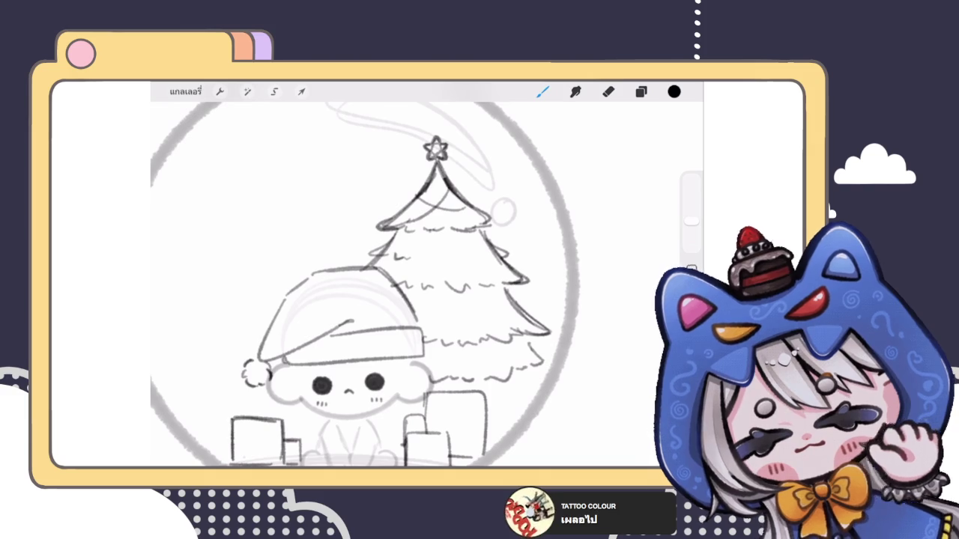
{"action": "mouse_move", "coordinate": [391, 259]}
{"action": "left_mouse_down"}
{"action": "mouse_move", "coordinate": [452, 235]}
{"action": "mouse_move", "coordinate": [490, 252]}
{"action": "left_mouse_up"}
{"action": "left_click_drag", "start_coordinate": [388, 278], "coordinate": [460, 258]}
{"action": "left_click_drag", "start_coordinate": [437, 267], "coordinate": [499, 238]}
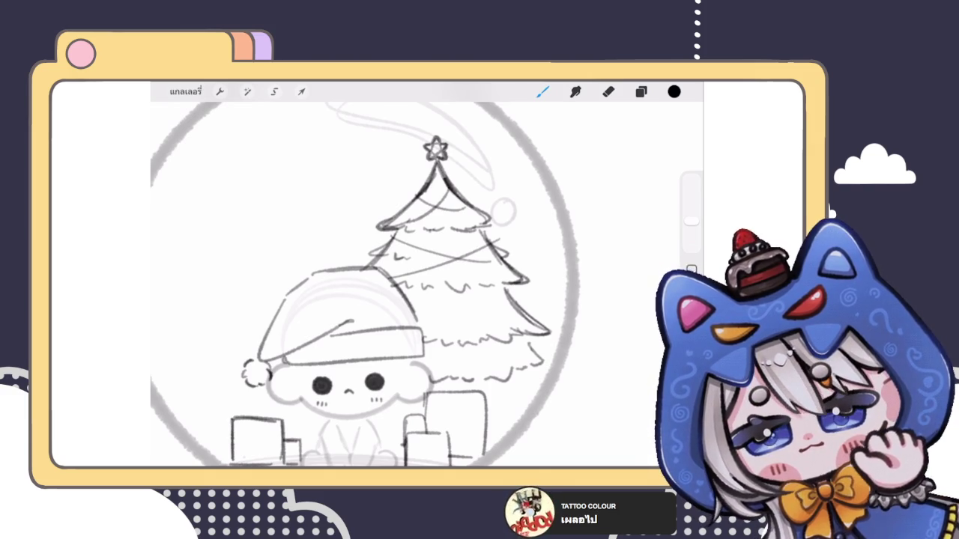
Add garlands across the lower tree, undoing and redrawing the lowest strokes.
{"action": "left_click_drag", "start_coordinate": [408, 325], "coordinate": [452, 297]}
{"action": "left_click_drag", "start_coordinate": [443, 345], "coordinate": [535, 319]}
{"action": "key", "text": "ctrl+z"}
{"action": "left_click_drag", "start_coordinate": [421, 356], "coordinate": [532, 317]}
{"action": "left_click_drag", "start_coordinate": [437, 363], "coordinate": [509, 304]}
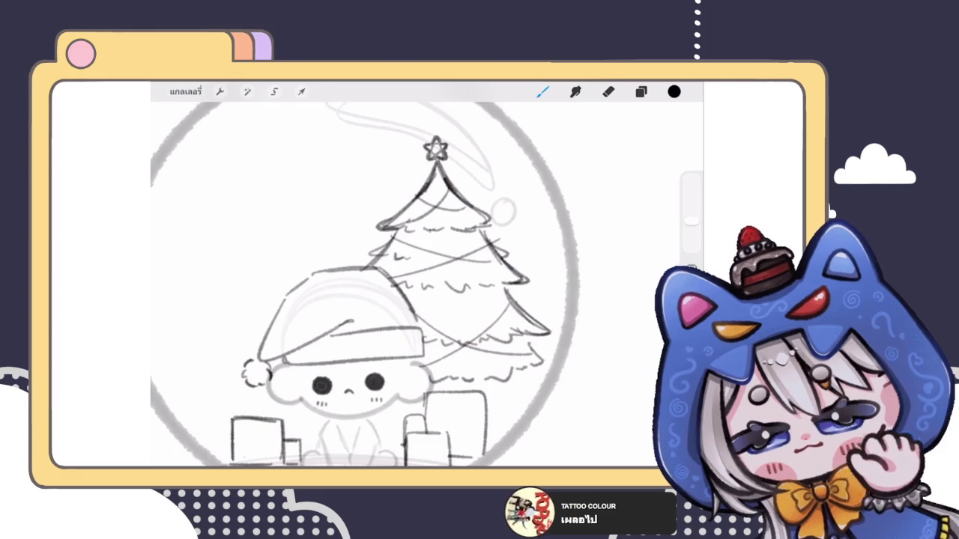
{"action": "left_click_drag", "start_coordinate": [425, 308], "coordinate": [515, 300]}
{"action": "scroll", "coordinate": [420, 285], "scroll_direction": "down", "scroll_amount": 5}
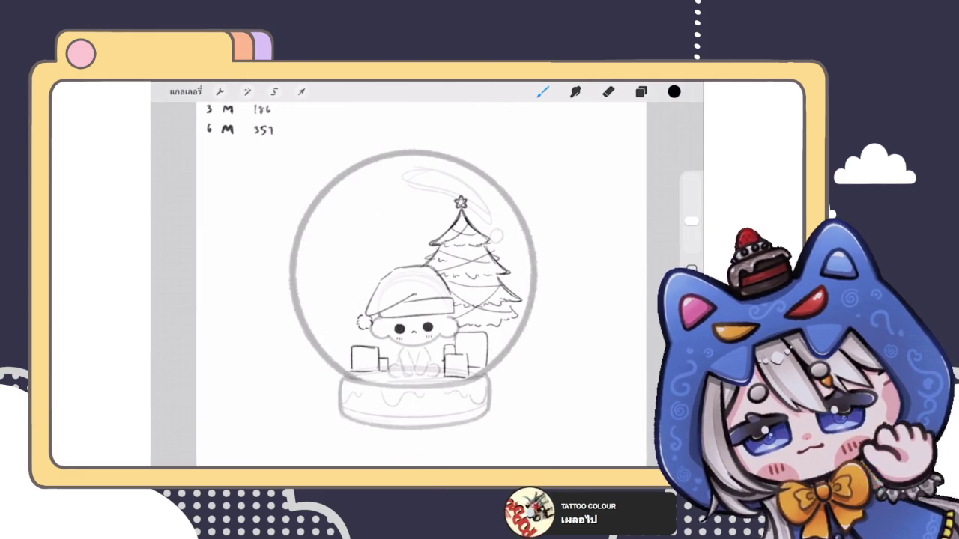
{"action": "scroll", "coordinate": [461, 255], "scroll_direction": "up", "scroll_amount": 5}
Hang small round ornaments along the garlands on every tier of the tree.
{"action": "left_click_drag", "start_coordinate": [427, 248], "coordinate": [467, 260]}
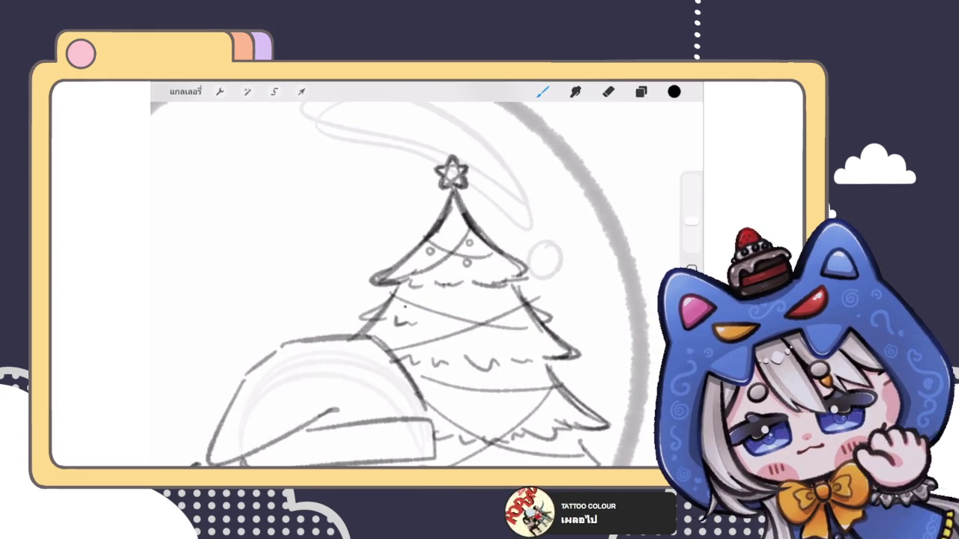
{"action": "left_click_drag", "start_coordinate": [503, 330], "coordinate": [505, 333]}
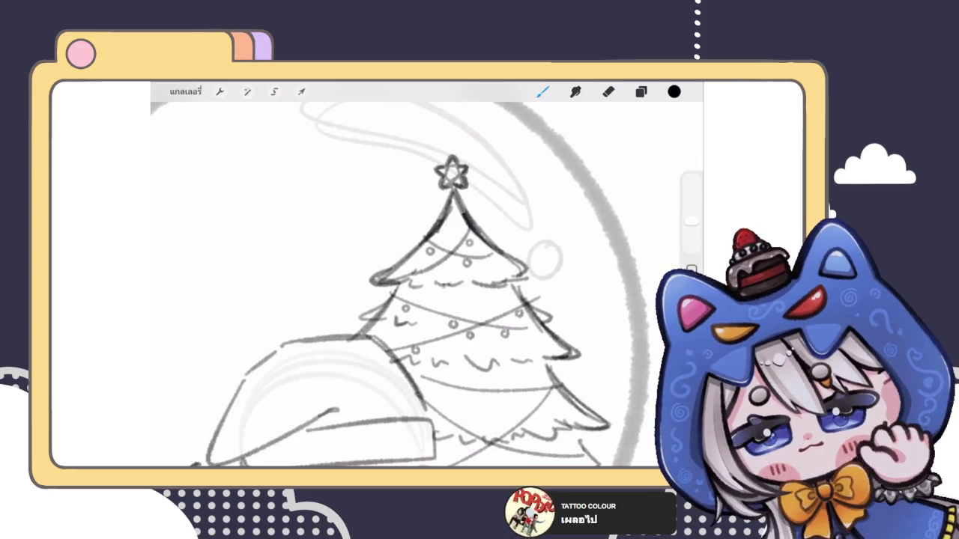
{"action": "scroll", "coordinate": [397, 284], "scroll_direction": "down", "scroll_amount": 5}
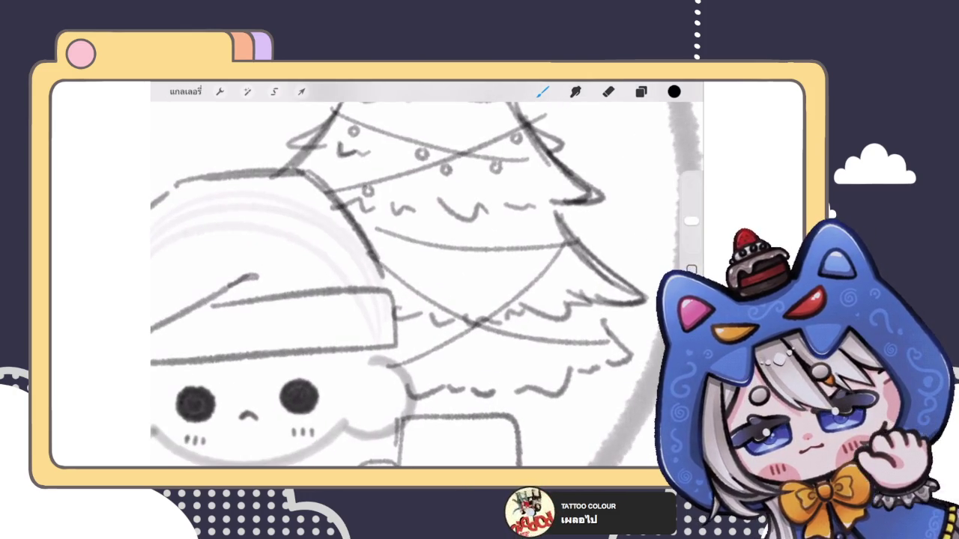
{"action": "left_click_drag", "start_coordinate": [392, 246], "coordinate": [396, 245]}
{"action": "left_click_drag", "start_coordinate": [483, 261], "coordinate": [487, 256]}
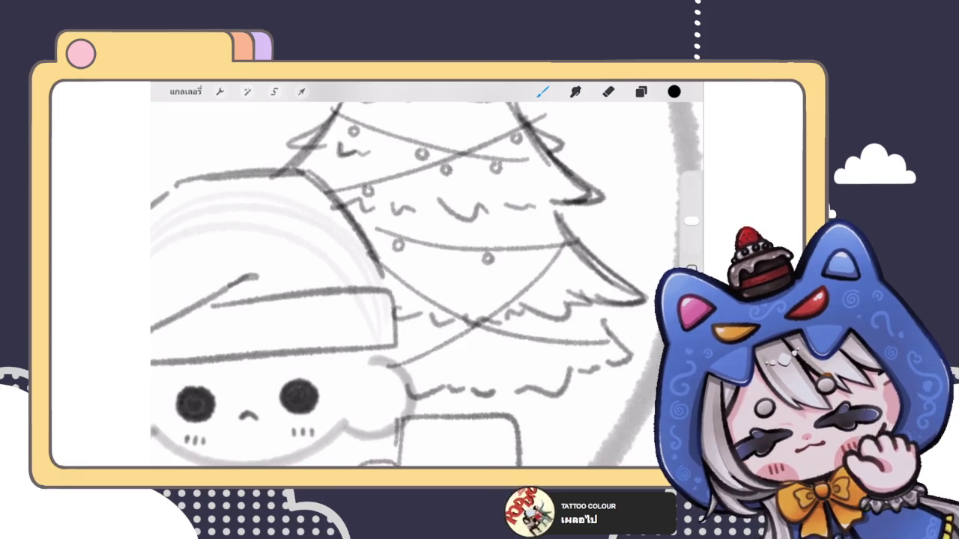
{"action": "left_click_drag", "start_coordinate": [562, 256], "coordinate": [570, 250]}
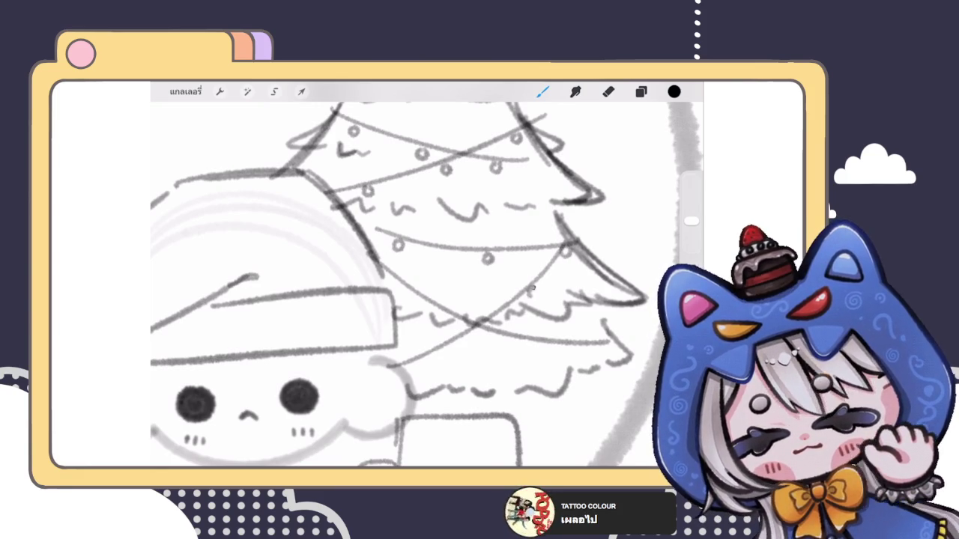
{"action": "left_click_drag", "start_coordinate": [529, 292], "coordinate": [533, 290]}
{"action": "left_click_drag", "start_coordinate": [437, 356], "coordinate": [445, 350]}
{"action": "left_click_drag", "start_coordinate": [403, 296], "coordinate": [409, 290]}
{"action": "left_click_drag", "start_coordinate": [494, 347], "coordinate": [501, 341]}
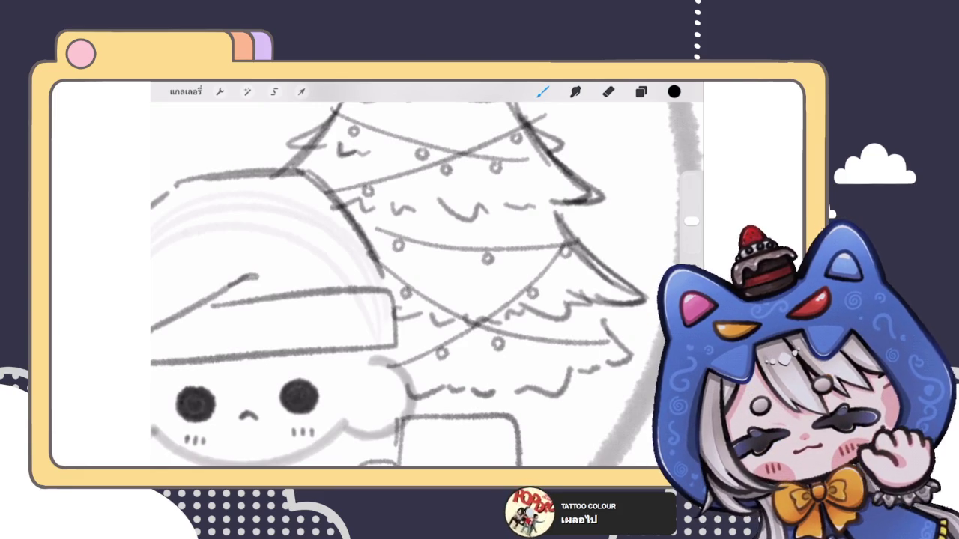
{"action": "scroll", "coordinate": [405, 284], "scroll_direction": "down", "scroll_amount": 5}
{"action": "scroll", "coordinate": [427, 292], "scroll_direction": "down", "scroll_amount": 5}
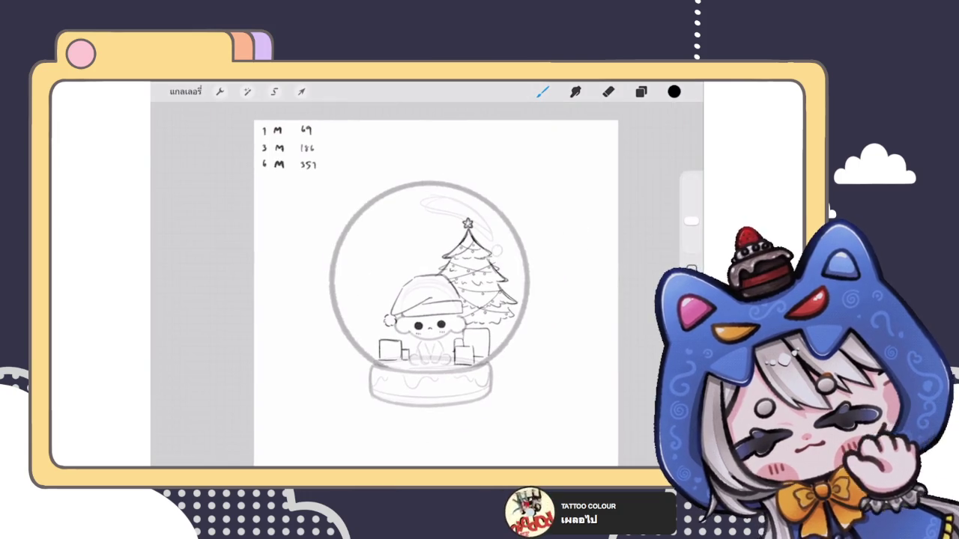
{"action": "scroll", "coordinate": [484, 342], "scroll_direction": "up", "scroll_amount": 3}
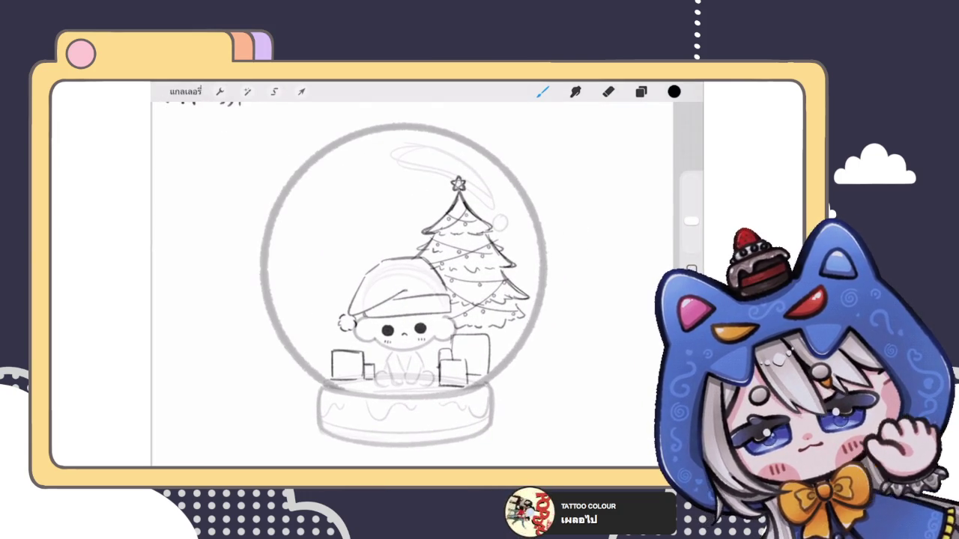
{"action": "left_click_drag", "start_coordinate": [514, 325], "coordinate": [522, 339]}
{"action": "scroll", "coordinate": [505, 341], "scroll_direction": "up", "scroll_amount": 3}
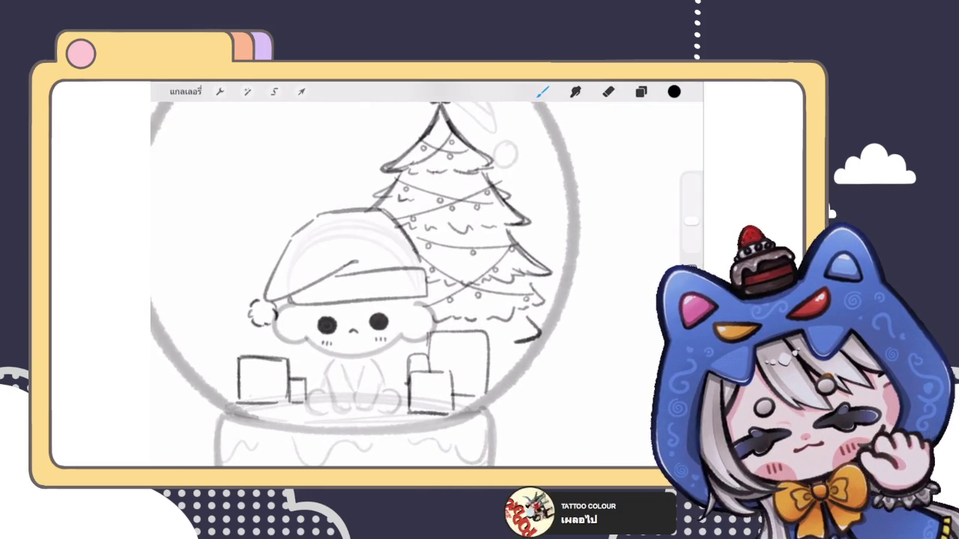
{"action": "left_click_drag", "start_coordinate": [503, 342], "coordinate": [519, 338]}
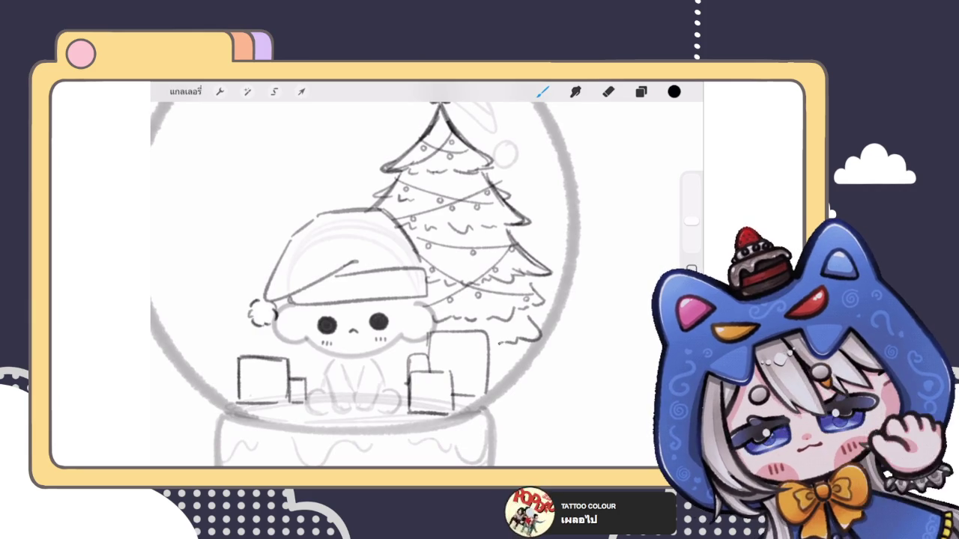
{"action": "scroll", "coordinate": [405, 285], "scroll_direction": "down", "scroll_amount": 3}
{"action": "scroll", "coordinate": [405, 285], "scroll_direction": "down", "scroll_amount": 2}
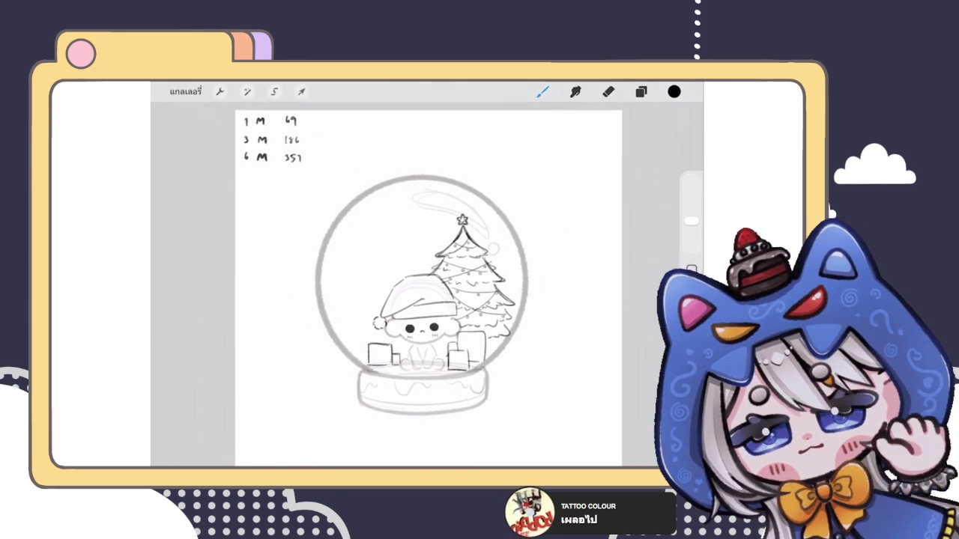
{"action": "scroll", "coordinate": [405, 285], "scroll_direction": "up", "scroll_amount": 1}
{"action": "scroll", "coordinate": [405, 285], "scroll_direction": "up", "scroll_amount": 3}
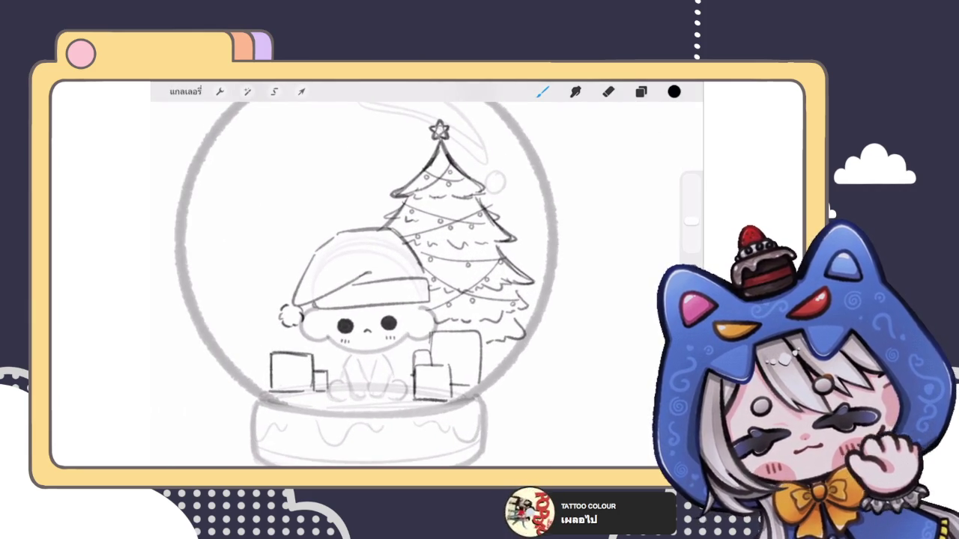
{"action": "scroll", "coordinate": [404, 285], "scroll_direction": "up", "scroll_amount": 2}
{"action": "scroll", "coordinate": [404, 285], "scroll_direction": "down", "scroll_amount": 3}
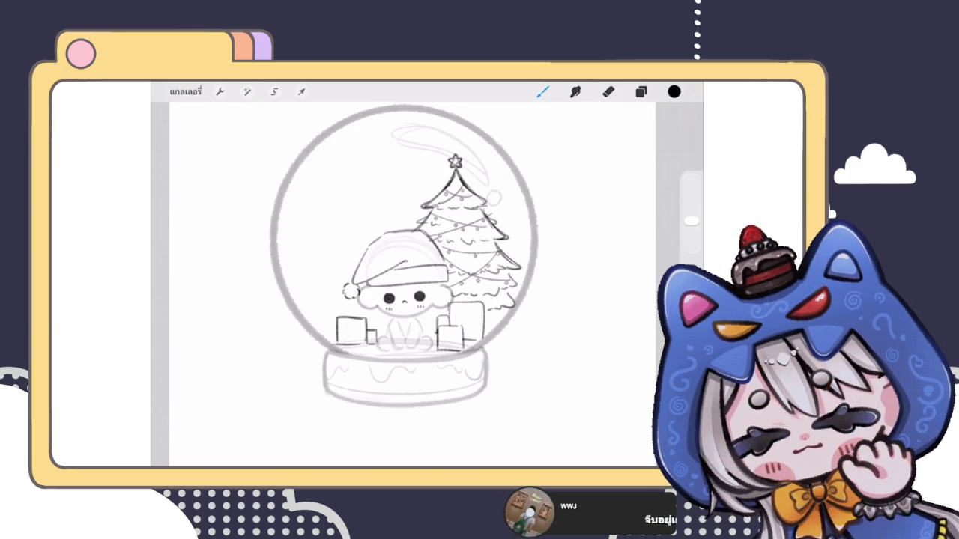
{"action": "scroll", "coordinate": [405, 285], "scroll_direction": "up", "scroll_amount": 2}
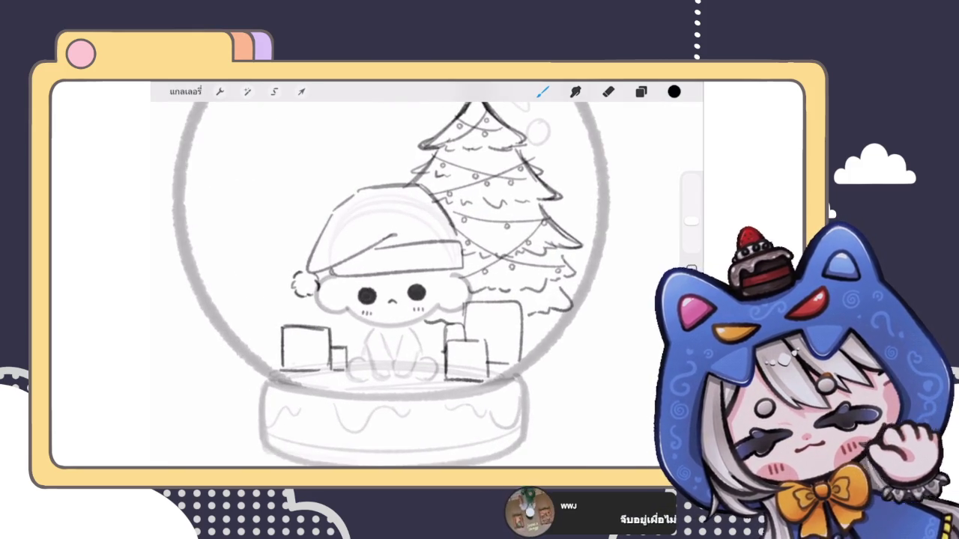
{"action": "scroll", "coordinate": [405, 285], "scroll_direction": "down", "scroll_amount": 3}
{"action": "scroll", "coordinate": [405, 285], "scroll_direction": "up", "scroll_amount": 2}
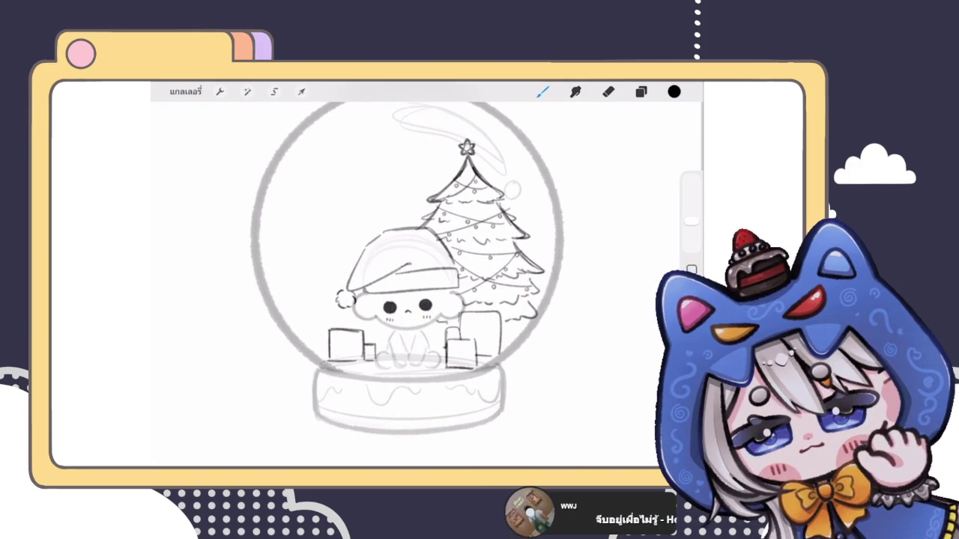
{"action": "scroll", "coordinate": [435, 277], "scroll_direction": "down", "scroll_amount": 3}
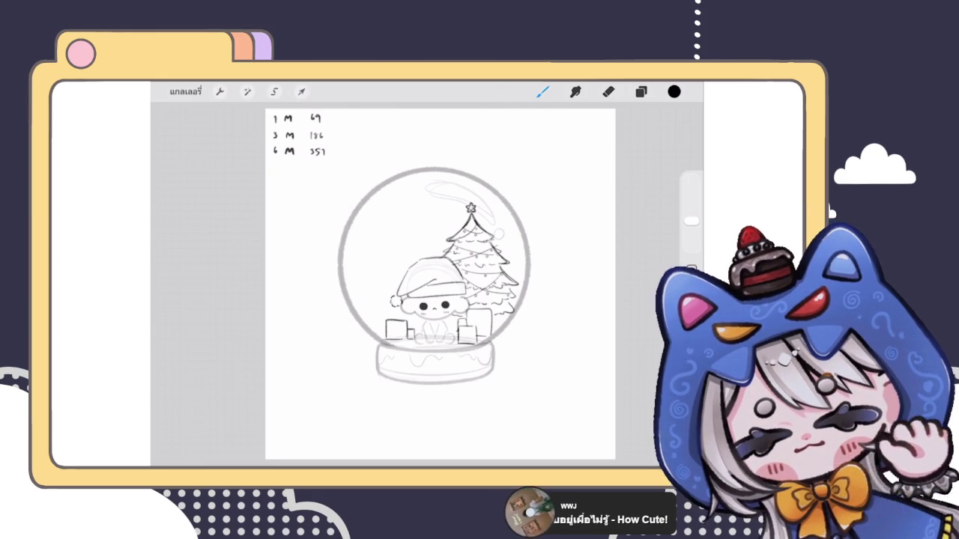
{"action": "scroll", "coordinate": [442, 285], "scroll_direction": "up", "scroll_amount": 2}
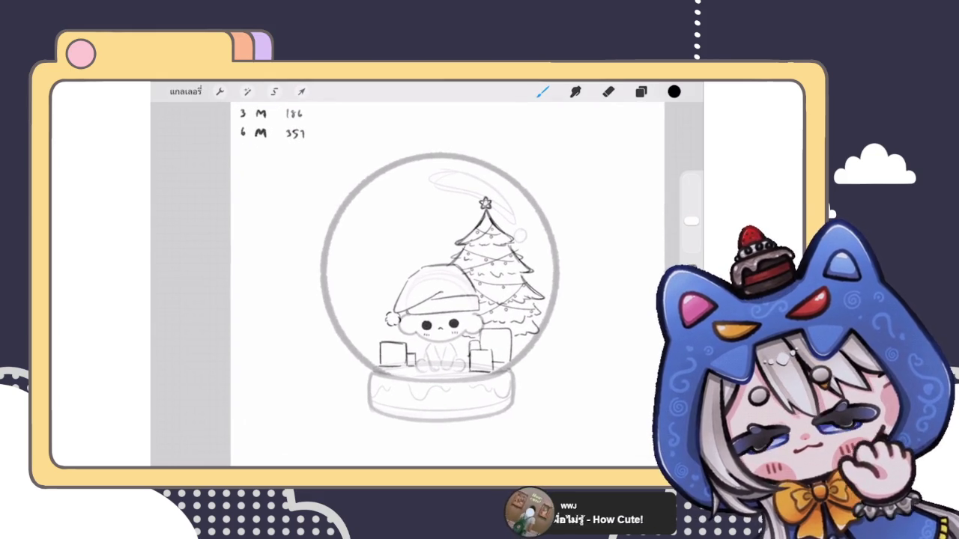
{"action": "scroll", "coordinate": [435, 277], "scroll_direction": "up", "scroll_amount": 2}
Lower the Christmas tree layer's opacity to about 28% in the Layers panel.
{"action": "left_click", "coordinate": [641, 91]}
{"action": "left_click", "coordinate": [654, 253]}
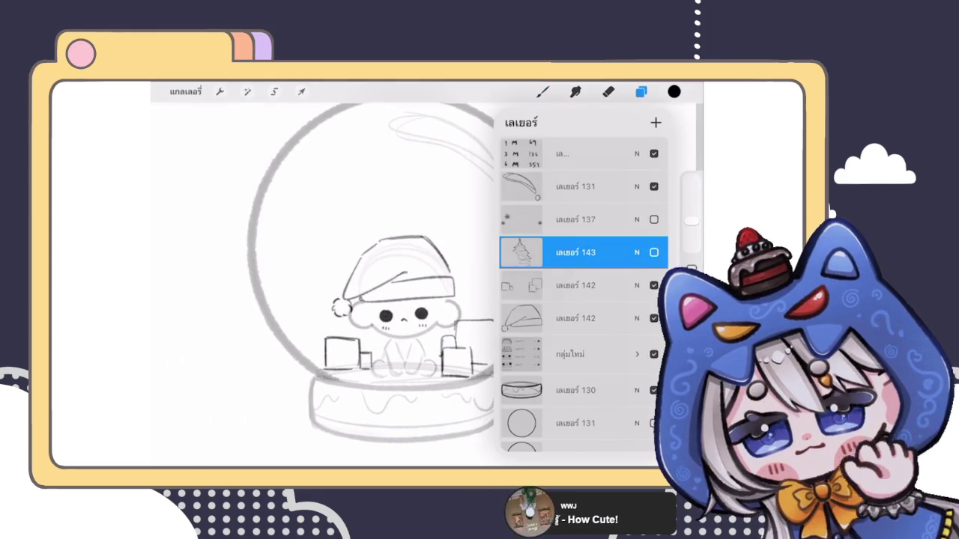
{"action": "left_click", "coordinate": [637, 253]}
{"action": "left_click_drag", "start_coordinate": [532, 268], "coordinate": [583, 268]}
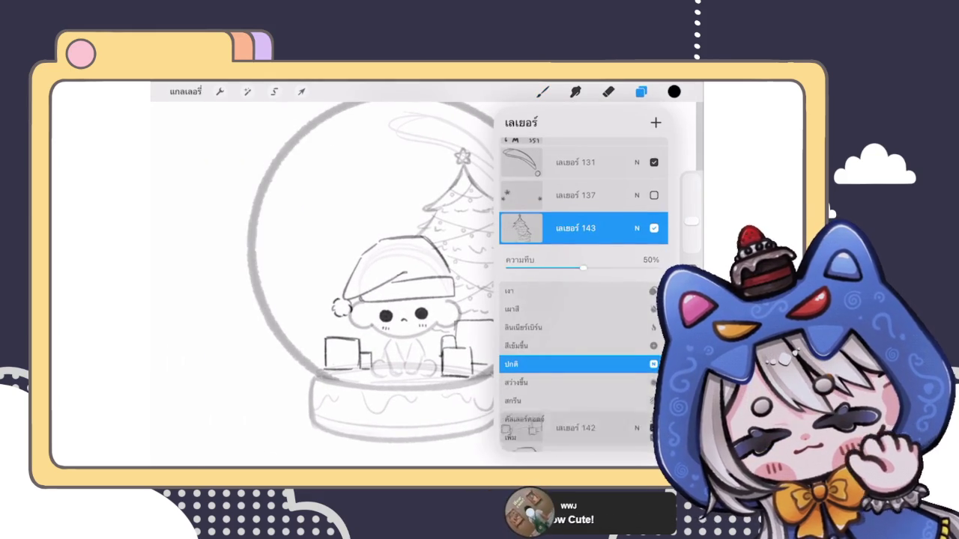
{"action": "left_click", "coordinate": [637, 228]}
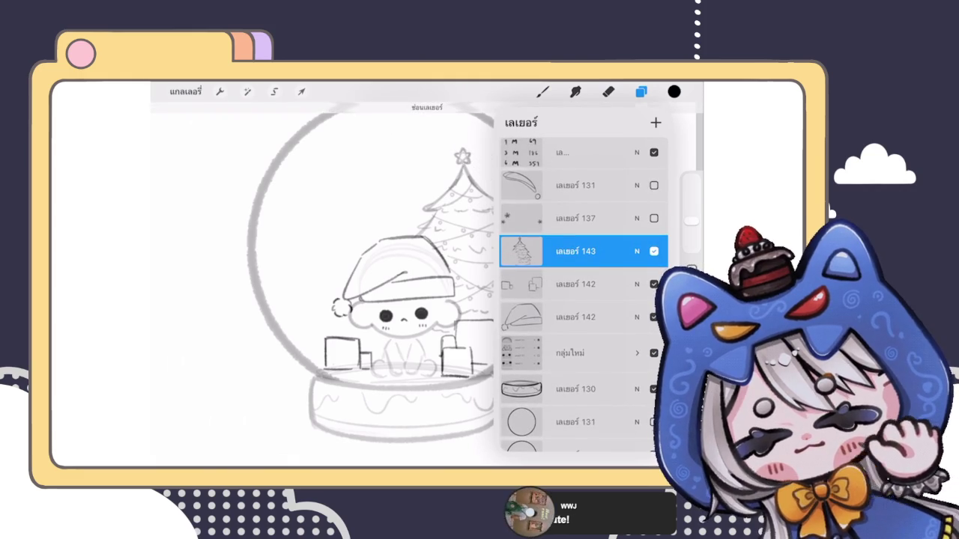
{"action": "left_click", "coordinate": [542, 91]}
{"action": "scroll", "coordinate": [424, 277], "scroll_direction": "down", "scroll_amount": 2}
{"action": "scroll", "coordinate": [420, 262], "scroll_direction": "up", "scroll_amount": 1}
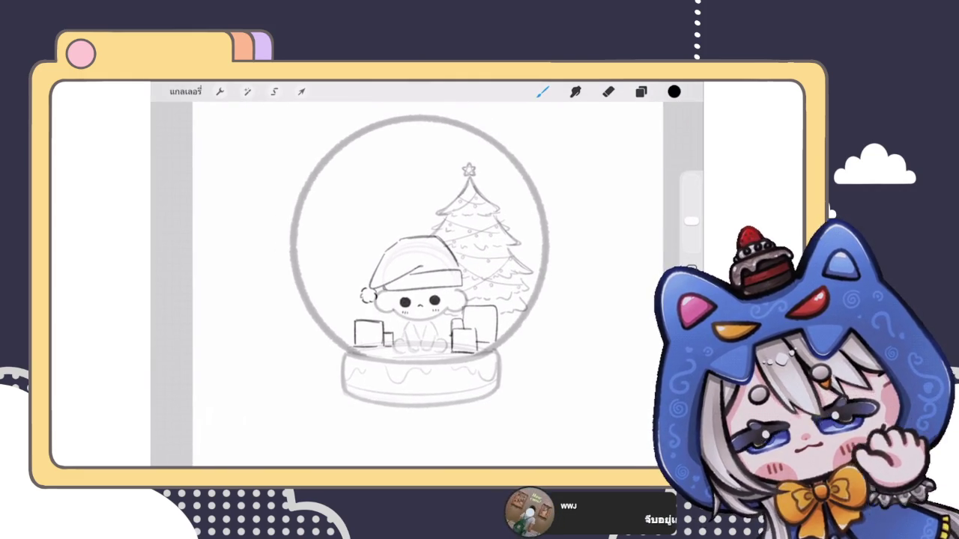
Raise the tree layer's opacity from 28% to 35% and close the Layers panel.
{"action": "left_click", "coordinate": [641, 92]}
{"action": "left_click", "coordinate": [636, 250]}
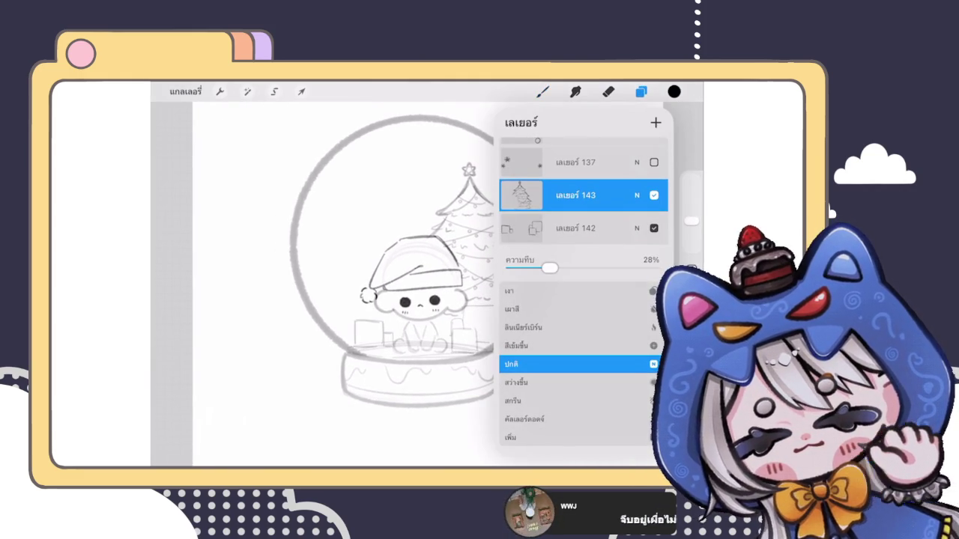
{"action": "left_click_drag", "start_coordinate": [550, 268], "coordinate": [561, 268]}
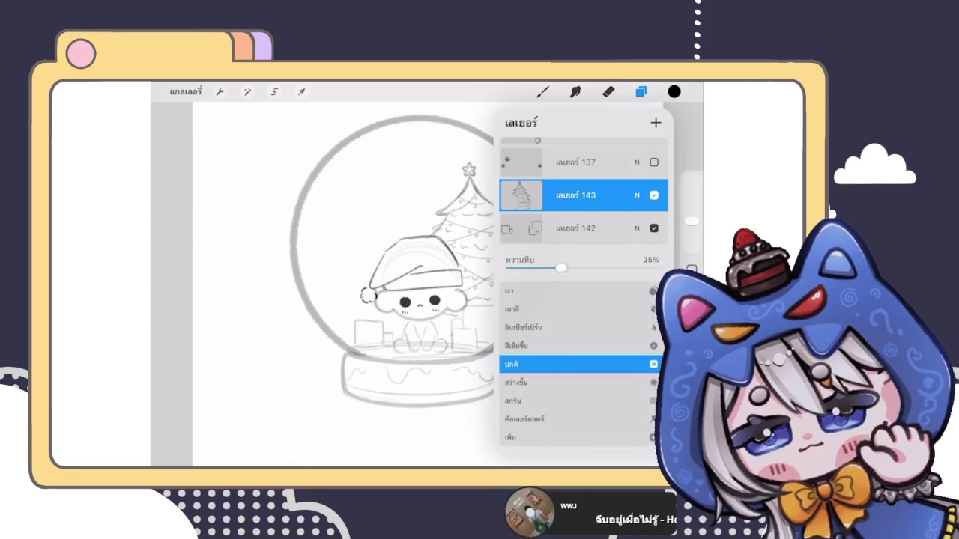
{"action": "left_click", "coordinate": [637, 195]}
{"action": "left_click", "coordinate": [543, 91]}
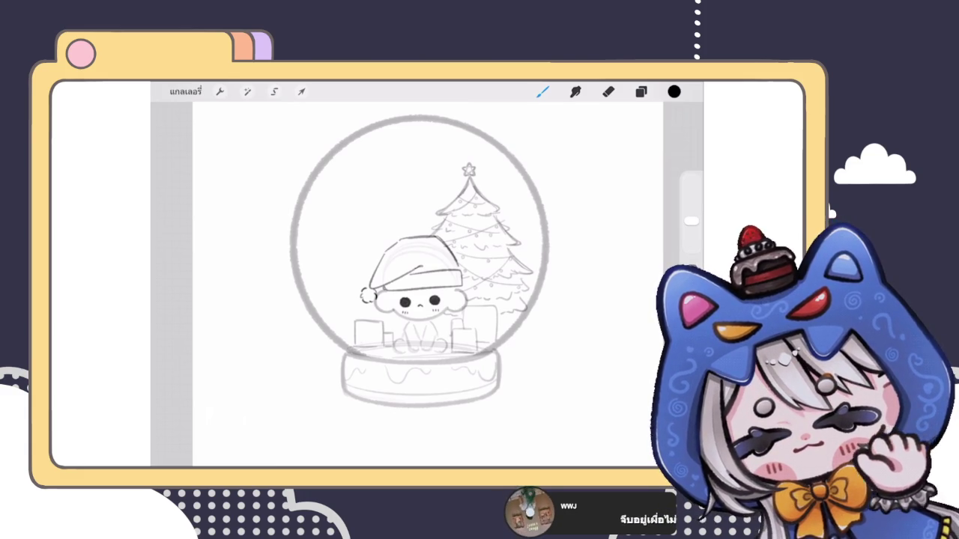
Sketch a dark oval tabletop left of the chibi and rotate it level.
{"action": "scroll", "coordinate": [419, 285], "scroll_direction": "up", "scroll_amount": 3}
{"action": "left_click_drag", "start_coordinate": [425, 271], "coordinate": [347, 293]}
{"action": "key", "text": "ctrl+z"}
{"action": "left_click_drag", "start_coordinate": [444, 272], "coordinate": [346, 297]}
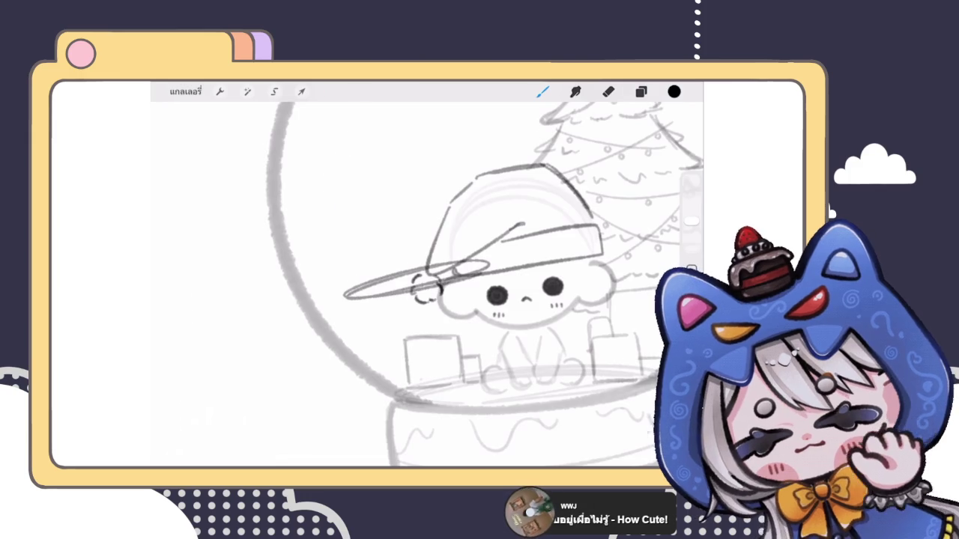
{"action": "scroll", "coordinate": [484, 284], "scroll_direction": "down", "scroll_amount": 3}
{"action": "left_click", "coordinate": [301, 92]}
{"action": "left_click_drag", "start_coordinate": [414, 246], "coordinate": [418, 246]}
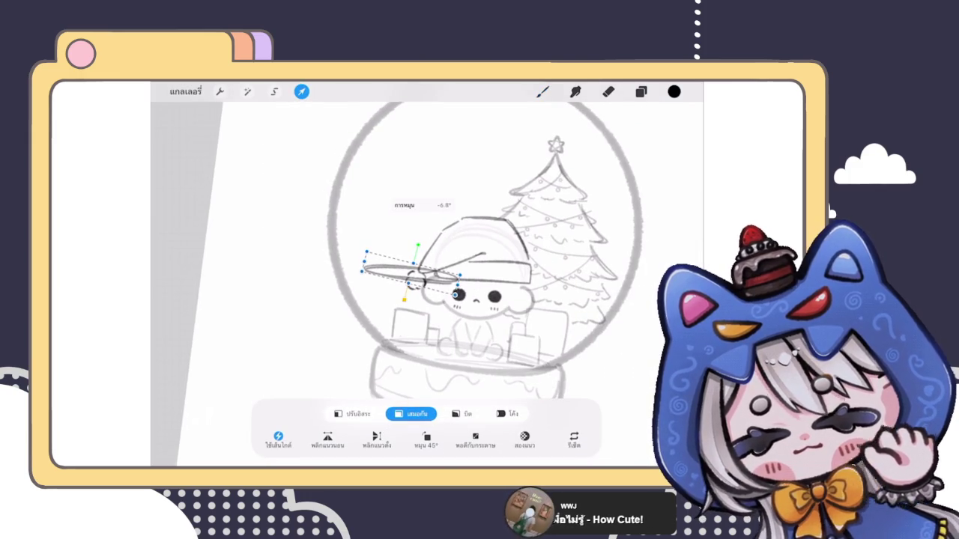
{"action": "left_click", "coordinate": [542, 91]}
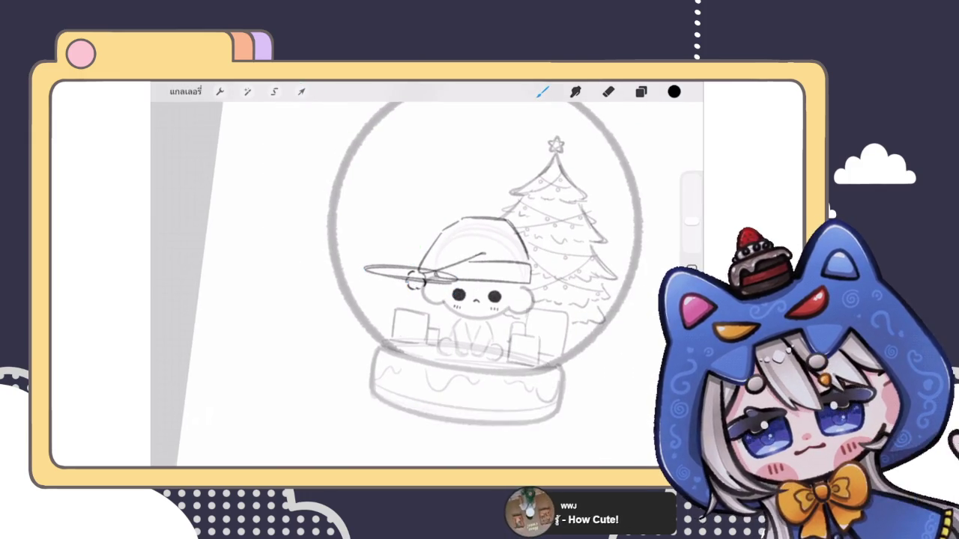
{"action": "scroll", "coordinate": [423, 298], "scroll_direction": "up", "scroll_amount": 3}
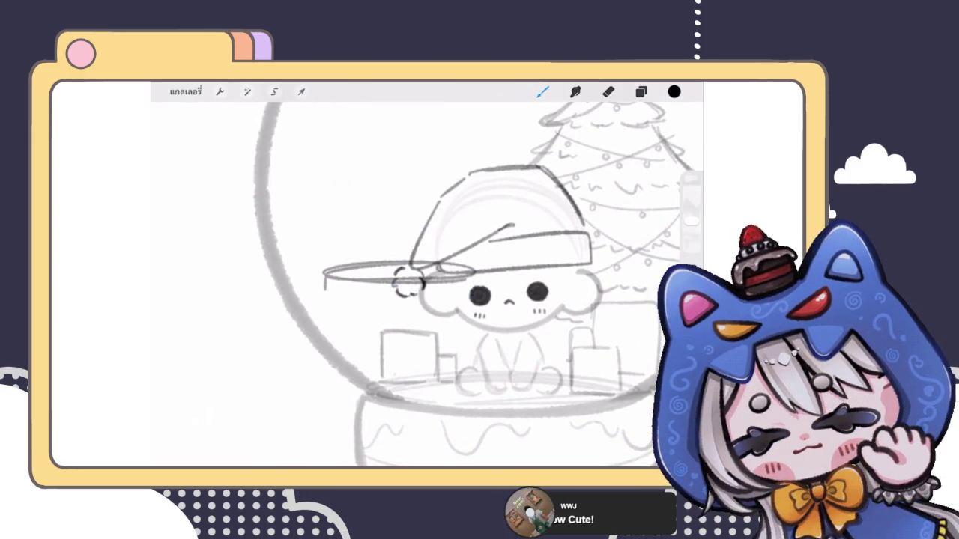
Add the tabletop's lower edge and a single dark stem, redoing the lopsided strokes.
{"action": "left_click_drag", "start_coordinate": [326, 292], "coordinate": [469, 297]}
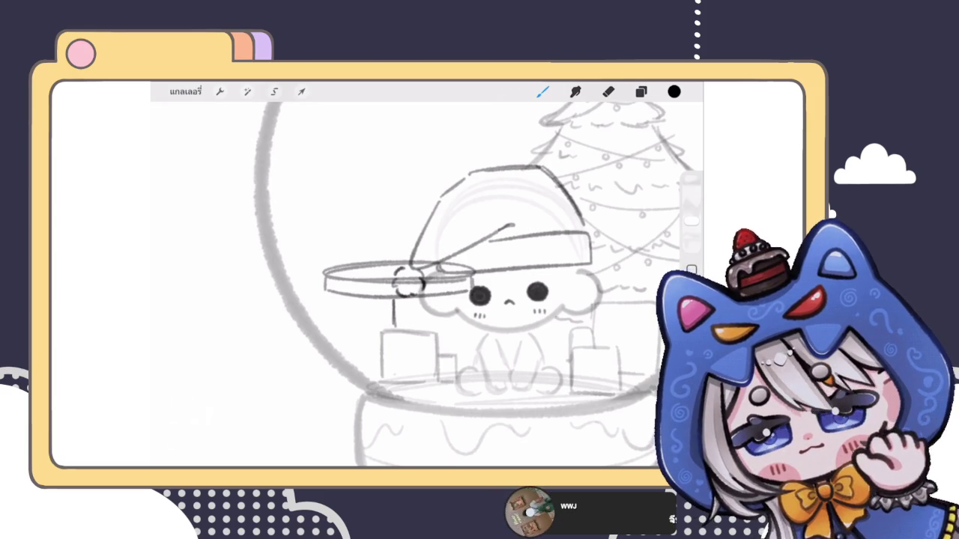
{"action": "key", "text": "ctrl+z"}
{"action": "left_click_drag", "start_coordinate": [397, 299], "coordinate": [405, 328]}
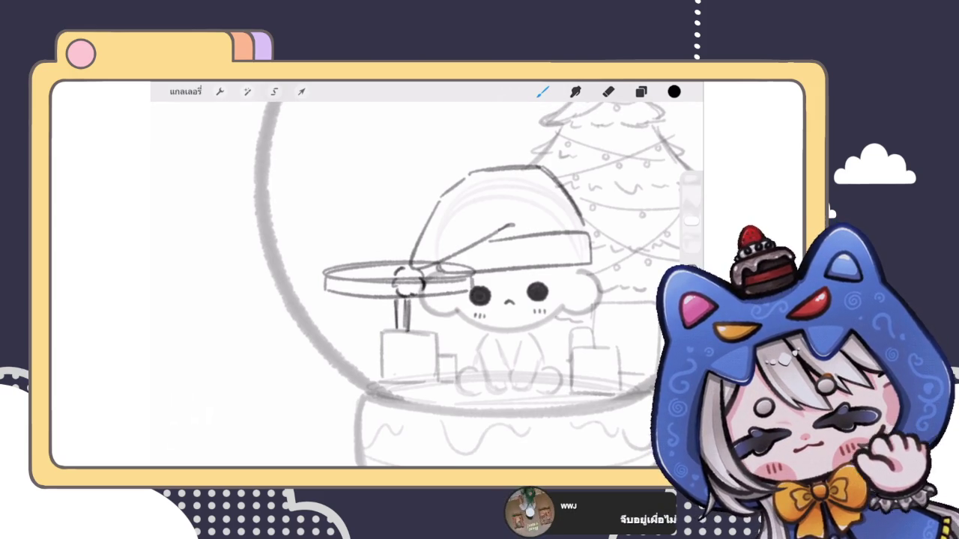
{"action": "scroll", "coordinate": [479, 284], "scroll_direction": "down", "scroll_amount": 5}
{"action": "scroll", "coordinate": [479, 284], "scroll_direction": "up", "scroll_amount": 3}
{"action": "key", "text": "ctrl+z"}
{"action": "key", "text": "ctrl+z"}
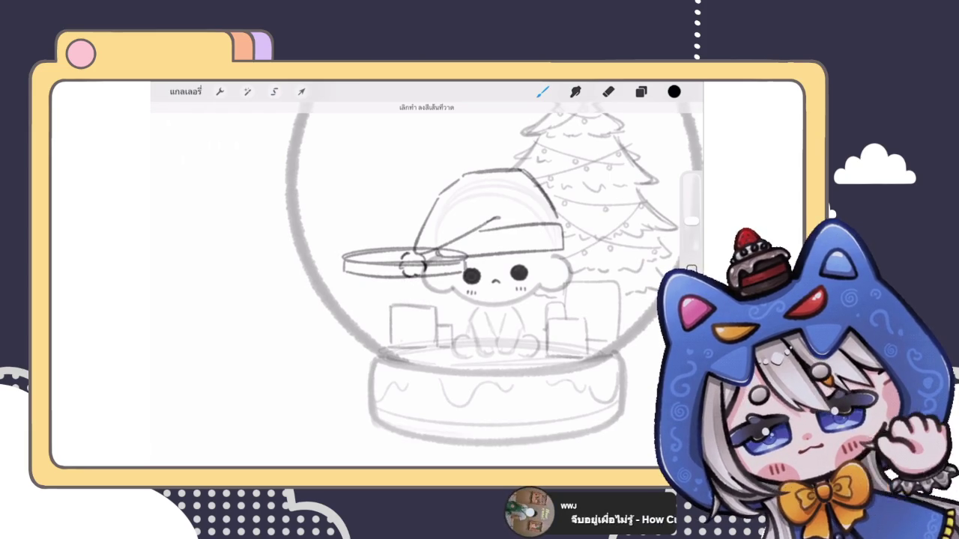
{"action": "mouse_move", "coordinate": [407, 279]}
{"action": "left_mouse_down"}
{"action": "mouse_move", "coordinate": [407, 341]}
{"action": "mouse_move", "coordinate": [388, 351]}
{"action": "mouse_move", "coordinate": [423, 347]}
{"action": "mouse_move", "coordinate": [380, 351]}
{"action": "mouse_move", "coordinate": [436, 349]}
{"action": "left_mouse_up"}
{"action": "key", "text": "ctrl+z"}
{"action": "left_click_drag", "start_coordinate": [413, 279], "coordinate": [418, 339]}
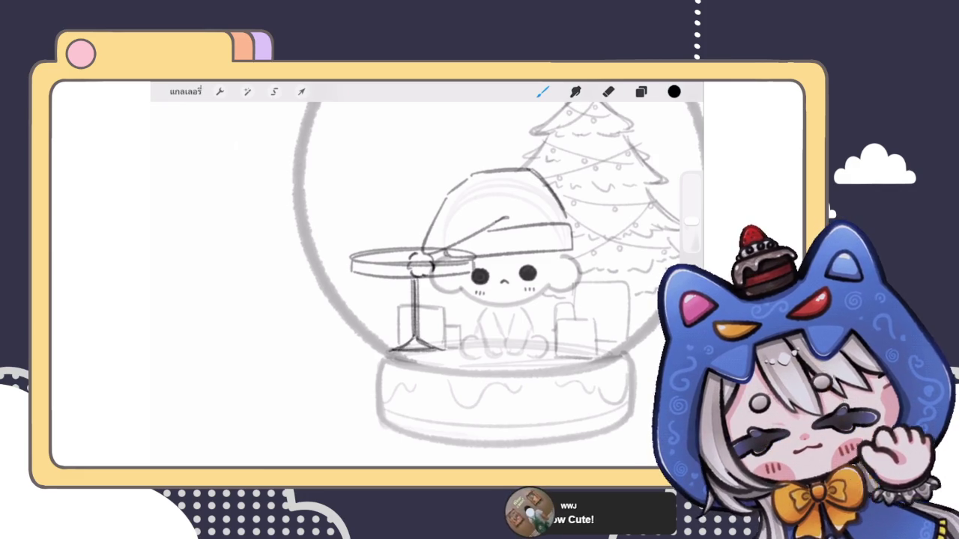
{"action": "scroll", "coordinate": [450, 269], "scroll_direction": "down", "scroll_amount": 3}
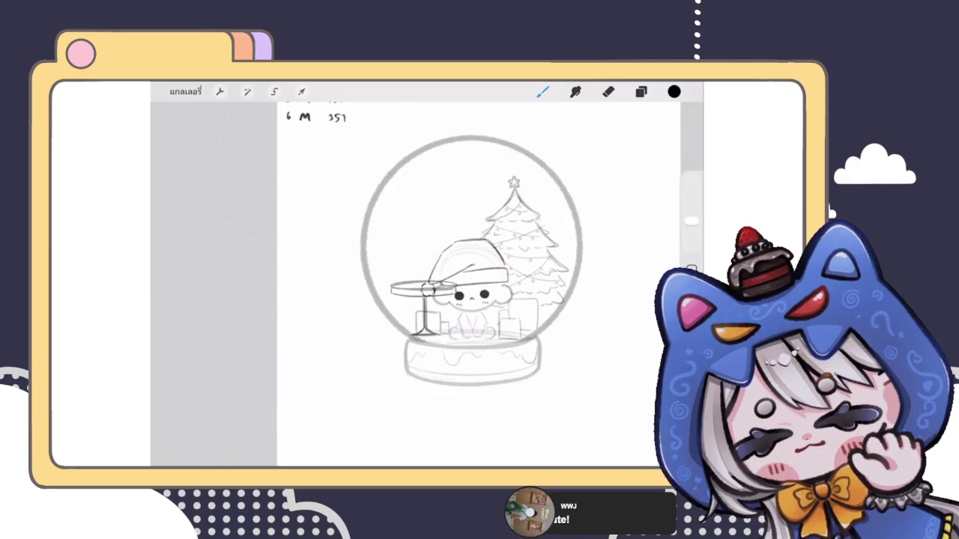
Resize and reposition the table beside the chibi with uniform Transform.
{"action": "left_click", "coordinate": [301, 91]}
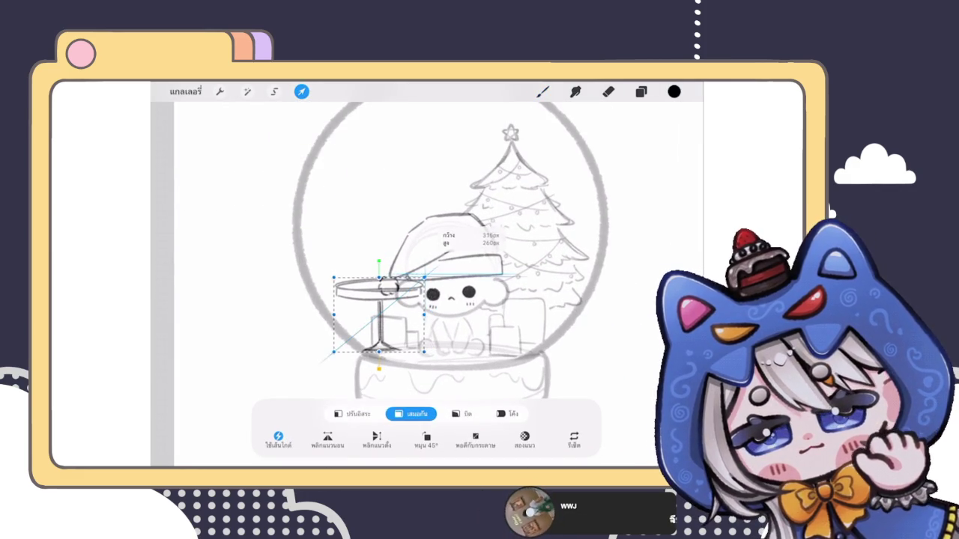
{"action": "left_click_drag", "start_coordinate": [378, 315], "coordinate": [389, 315]}
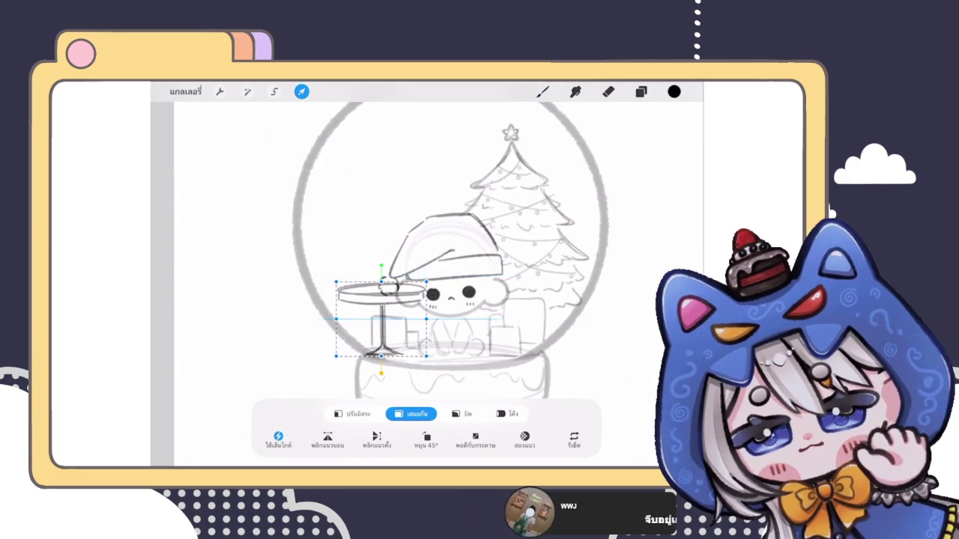
{"action": "left_click", "coordinate": [543, 91]}
{"action": "scroll", "coordinate": [449, 270], "scroll_direction": "down", "scroll_amount": 3}
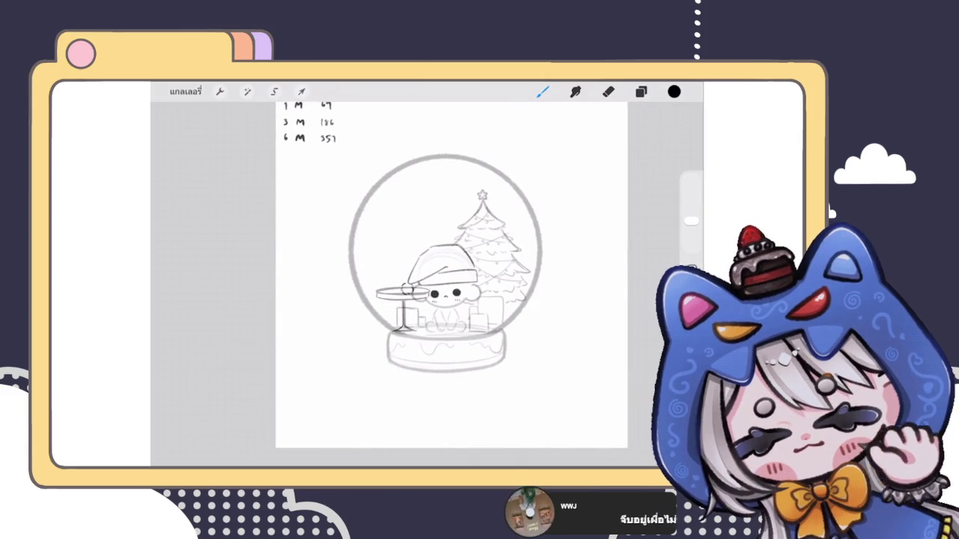
{"action": "scroll", "coordinate": [450, 270], "scroll_direction": "up", "scroll_amount": 3}
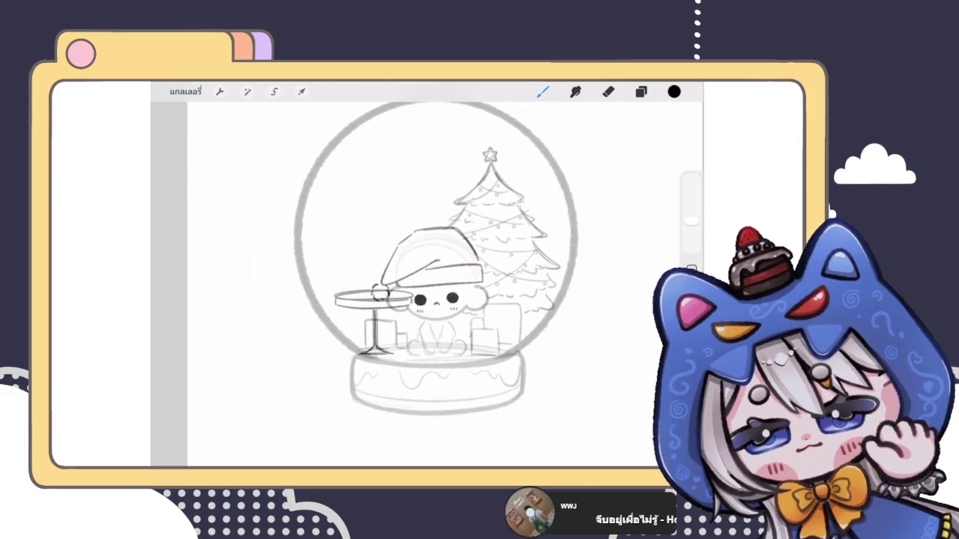
Narrow the table using Freeform Transform.
{"action": "left_click", "coordinate": [302, 91]}
{"action": "left_click", "coordinate": [350, 413]}
{"action": "left_click_drag", "start_coordinate": [414, 322], "coordinate": [371, 322]}
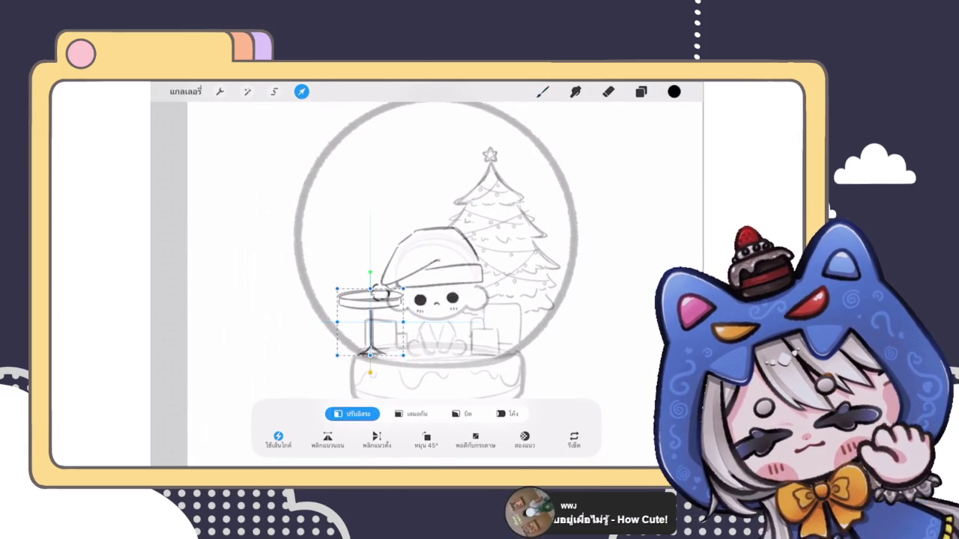
{"action": "left_click", "coordinate": [301, 92]}
{"action": "scroll", "coordinate": [434, 269], "scroll_direction": "down", "scroll_amount": 3}
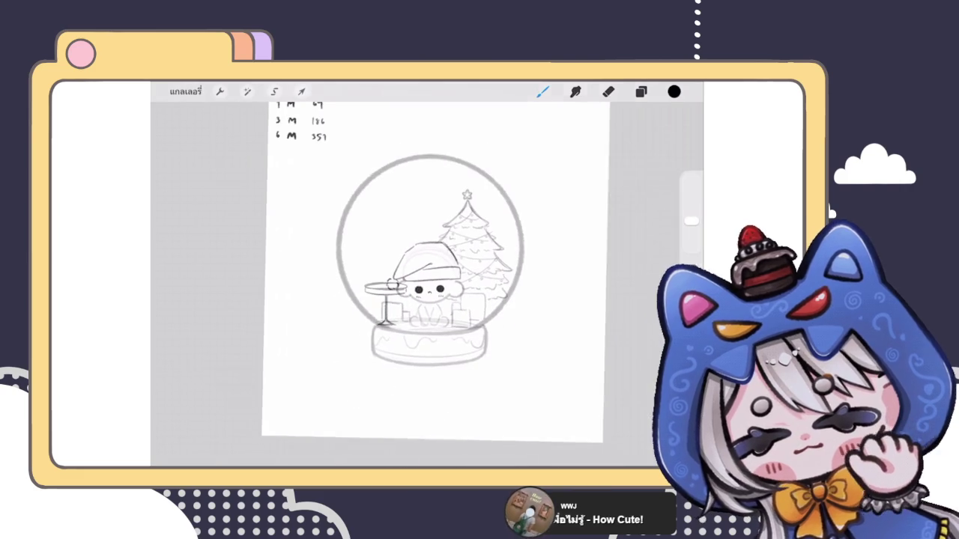
Fade the table layer 144 to 15% opacity.
{"action": "left_click", "coordinate": [641, 91]}
{"action": "left_click", "coordinate": [637, 253]}
{"action": "left_click_drag", "start_coordinate": [659, 268], "coordinate": [539, 267]}
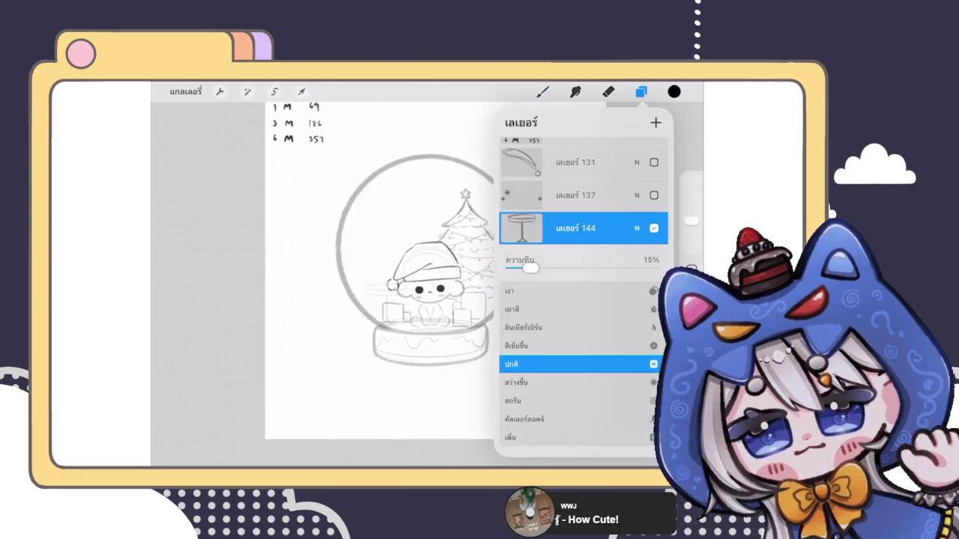
Close the table layer's opacity popup and the Layers panel, returning to the Brush.
{"action": "left_click", "coordinate": [637, 228]}
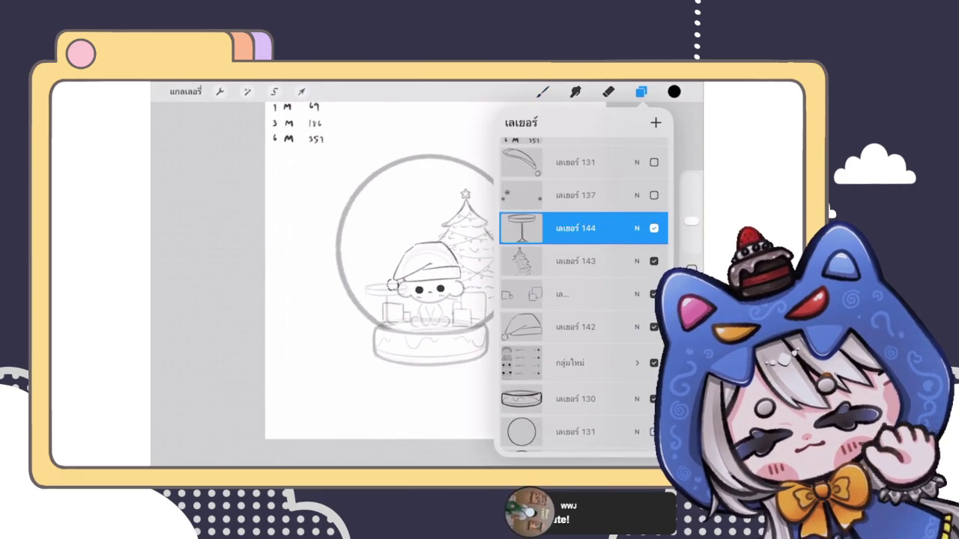
{"action": "scroll", "coordinate": [389, 284], "scroll_direction": "up", "scroll_amount": 3}
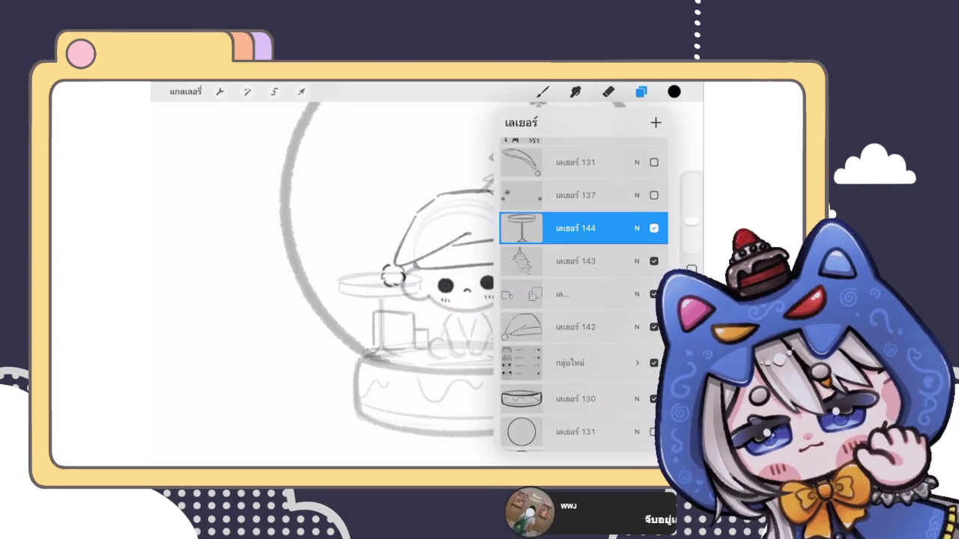
{"action": "left_click", "coordinate": [640, 91]}
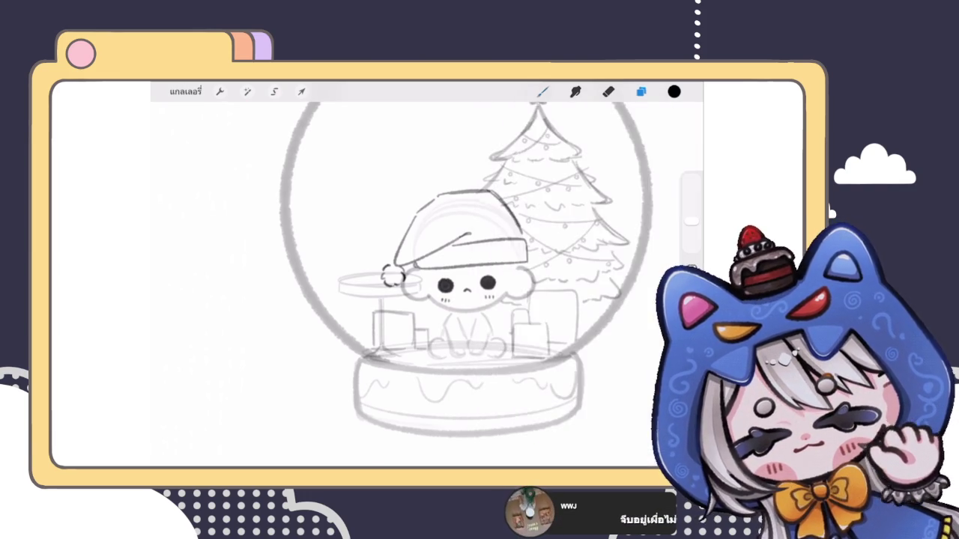
{"action": "left_click", "coordinate": [542, 91]}
{"action": "scroll", "coordinate": [450, 285], "scroll_direction": "up", "scroll_amount": 3}
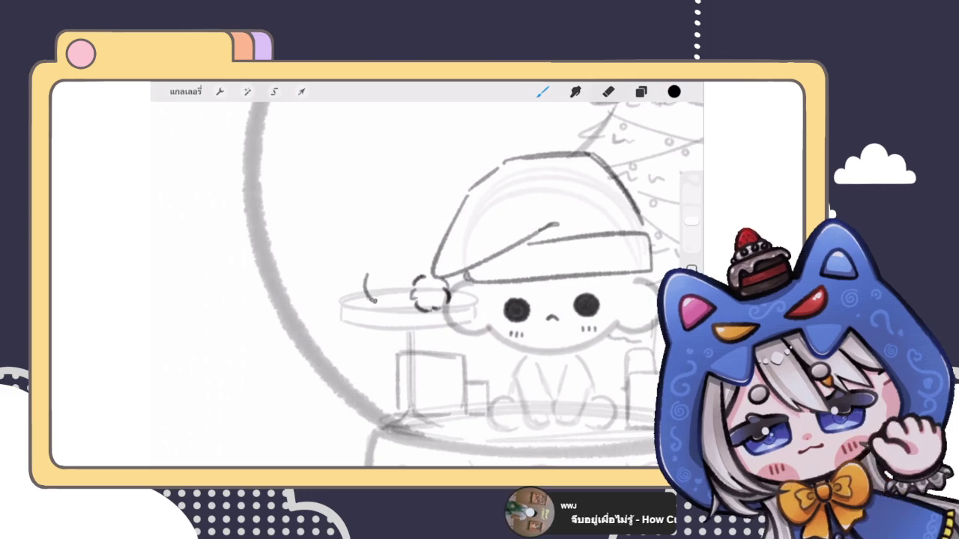
Sketch a curving stem, a small leaf and a tulip bud rising from the jar.
{"action": "mouse_move", "coordinate": [361, 267]}
{"action": "left_mouse_down"}
{"action": "mouse_move", "coordinate": [367, 299]}
{"action": "mouse_move", "coordinate": [385, 299]}
{"action": "mouse_move", "coordinate": [385, 264]}
{"action": "left_mouse_up"}
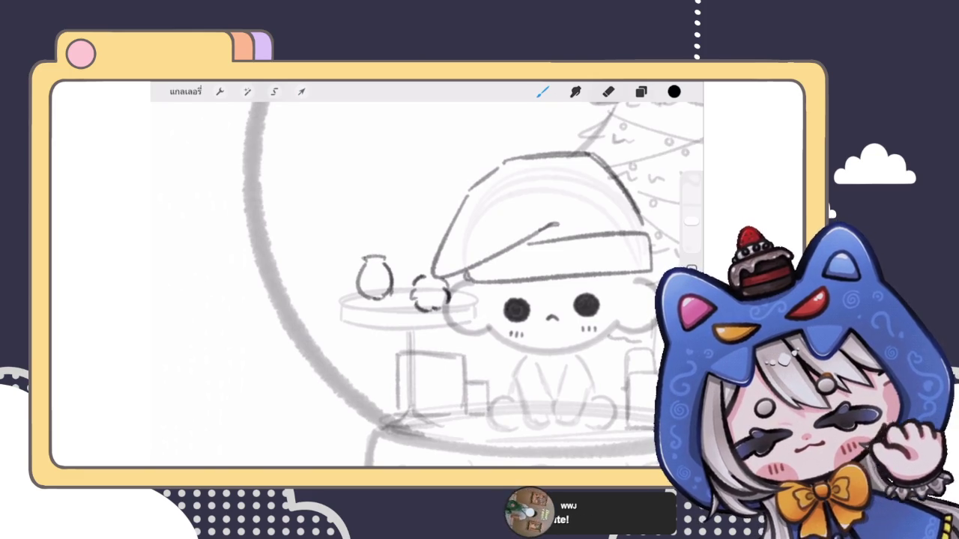
{"action": "left_click_drag", "start_coordinate": [371, 251], "coordinate": [354, 223]}
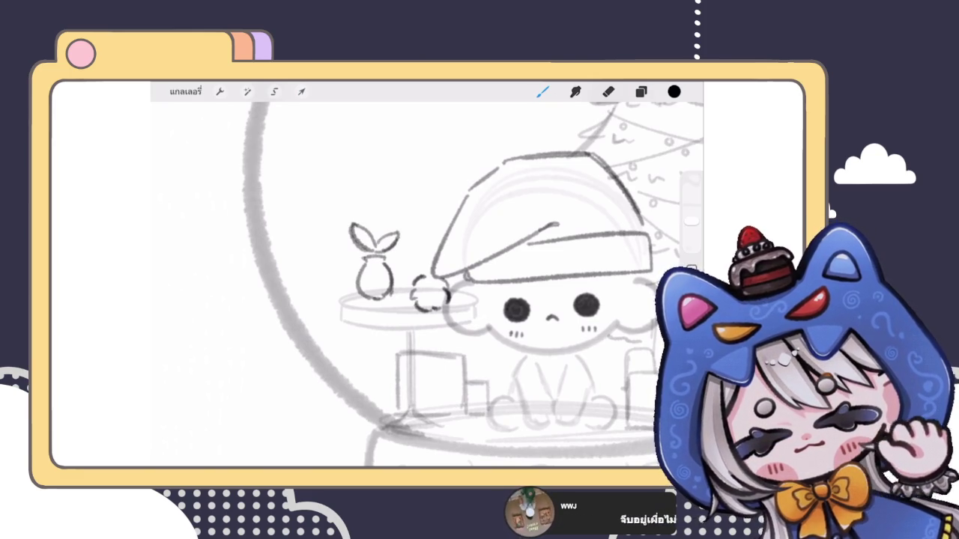
{"action": "mouse_move", "coordinate": [375, 208]}
{"action": "left_mouse_down"}
{"action": "mouse_move", "coordinate": [369, 229]}
{"action": "mouse_move", "coordinate": [382, 229]}
{"action": "mouse_move", "coordinate": [392, 212]}
{"action": "left_mouse_up"}
{"action": "mouse_move", "coordinate": [393, 213]}
{"action": "left_mouse_down"}
{"action": "mouse_move", "coordinate": [382, 231]}
{"action": "mouse_move", "coordinate": [363, 214]}
{"action": "mouse_move", "coordinate": [387, 206]}
{"action": "mouse_move", "coordinate": [376, 244]}
{"action": "left_mouse_up"}
{"action": "scroll", "coordinate": [427, 284], "scroll_direction": "down", "scroll_amount": 3}
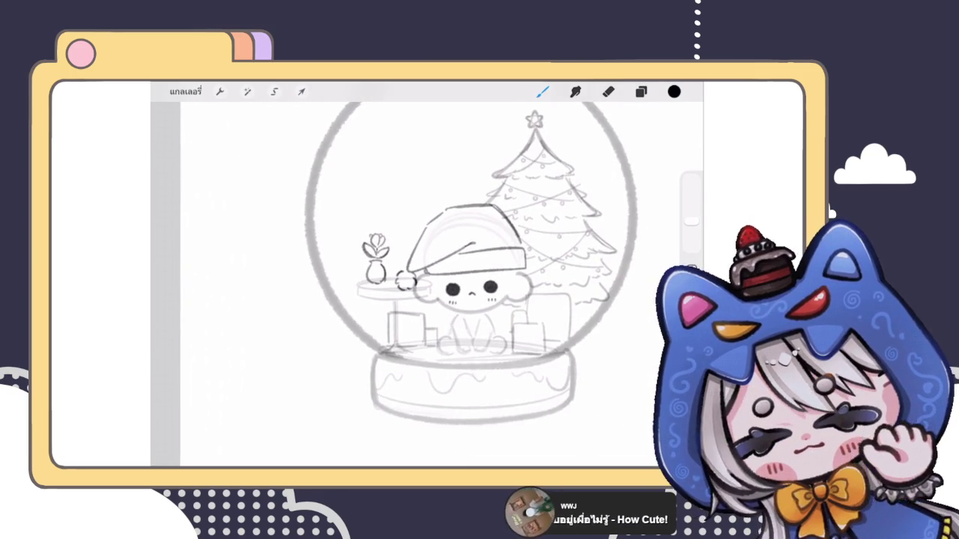
{"action": "scroll", "coordinate": [450, 284], "scroll_direction": "up", "scroll_amount": 3}
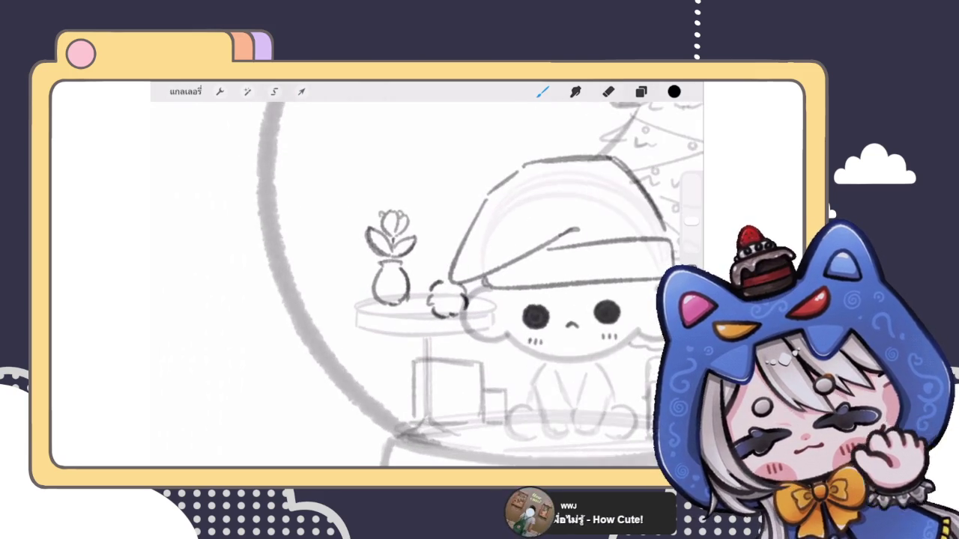
Retrace both sides of the vase outline more darkly.
{"action": "left_click_drag", "start_coordinate": [379, 268], "coordinate": [400, 306]}
{"action": "left_click_drag", "start_coordinate": [409, 269], "coordinate": [402, 308]}
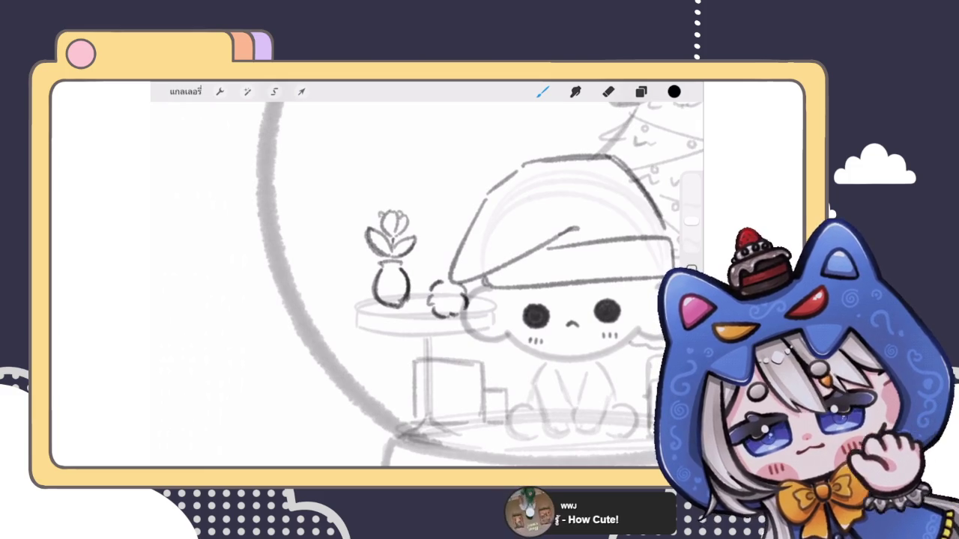
{"action": "scroll", "coordinate": [427, 284], "scroll_direction": "up", "scroll_amount": 1}
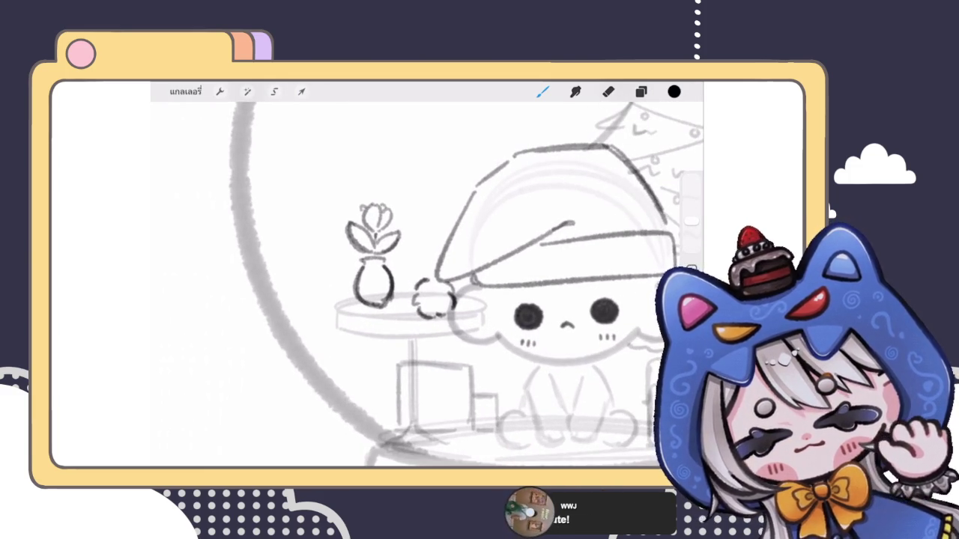
{"action": "scroll", "coordinate": [427, 285], "scroll_direction": "down", "scroll_amount": 3}
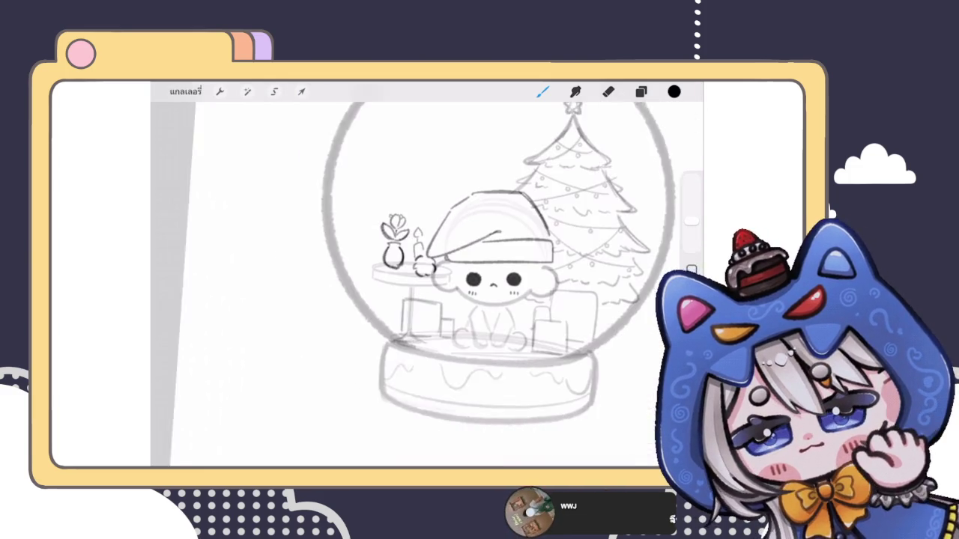
Undo the stray small stroke and erase leftover marks near the vase.
{"action": "key", "text": "ctrl+z"}
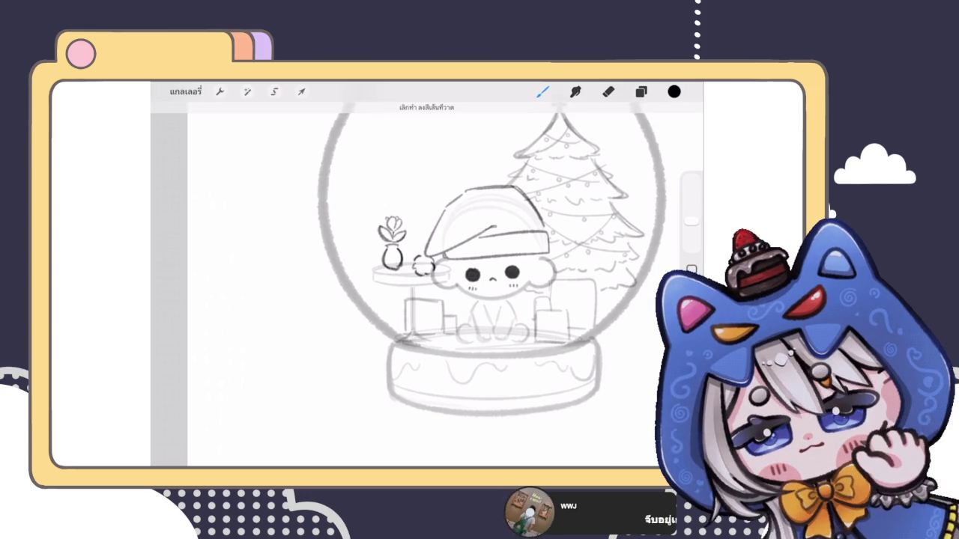
{"action": "scroll", "coordinate": [427, 285], "scroll_direction": "up", "scroll_amount": 3}
{"action": "key", "text": "e"}
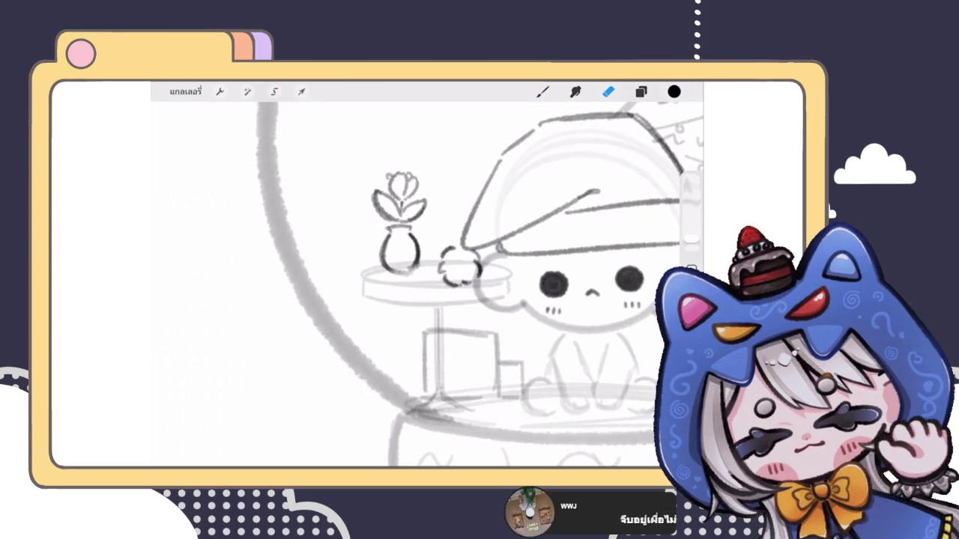
{"action": "key", "text": "b"}
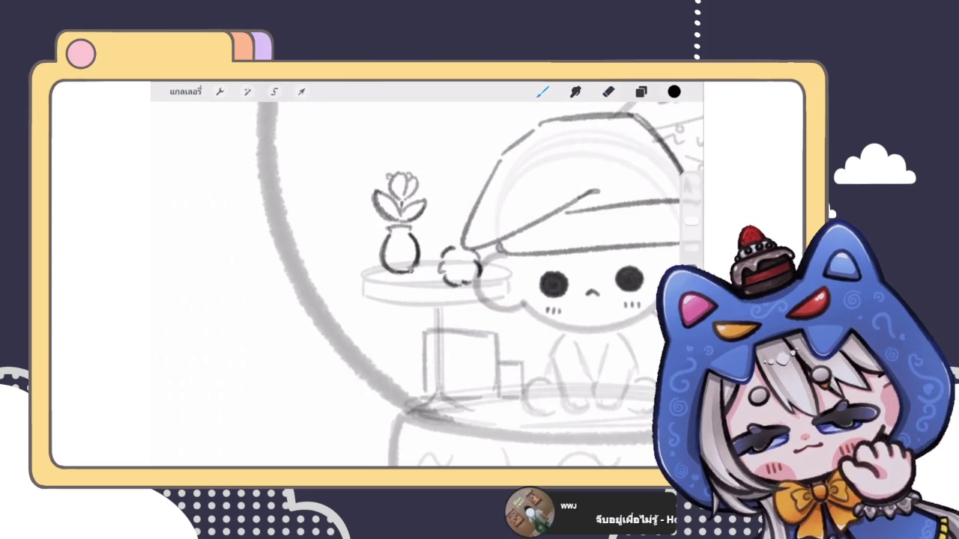
{"action": "scroll", "coordinate": [427, 284], "scroll_direction": "down", "scroll_amount": 5}
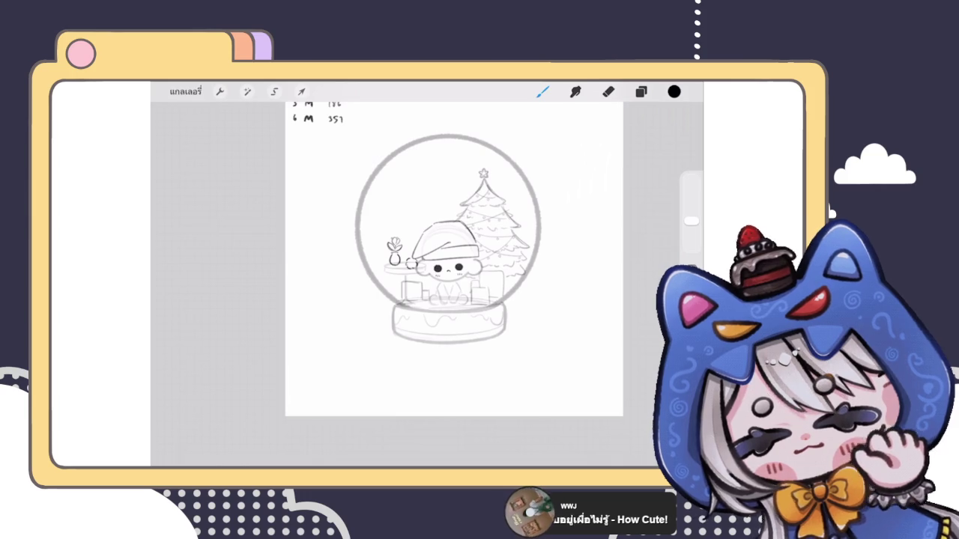
{"action": "scroll", "coordinate": [449, 248], "scroll_direction": "up", "scroll_amount": 3}
Nudge the vase slightly right and down with Transform.
{"action": "key", "text": "v"}
{"action": "left_click_drag", "start_coordinate": [376, 221], "coordinate": [382, 225]}
{"action": "key", "text": "b"}
{"action": "scroll", "coordinate": [464, 254], "scroll_direction": "down", "scroll_amount": 3}
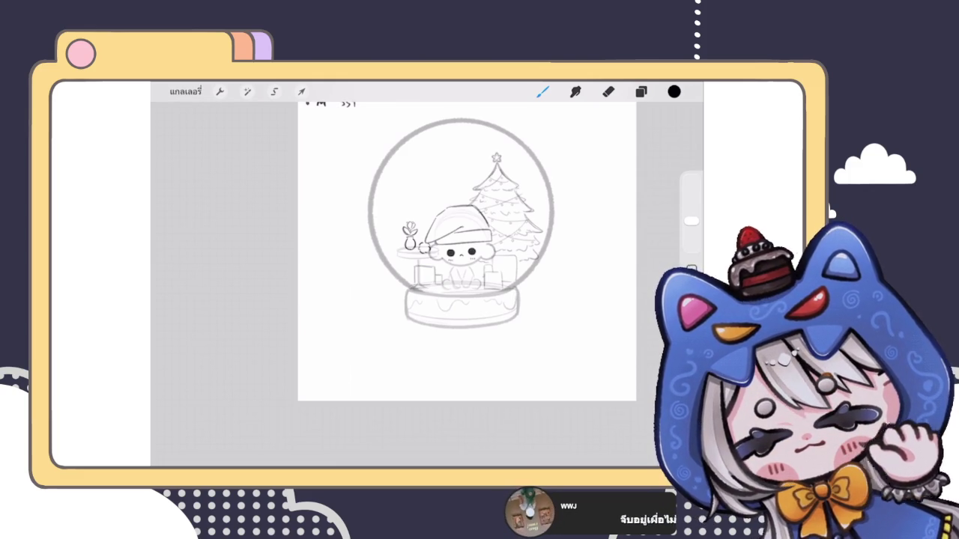
On the table's layer, erase the faint table-leg line.
{"action": "scroll", "coordinate": [464, 247], "scroll_direction": "up", "scroll_amount": 3}
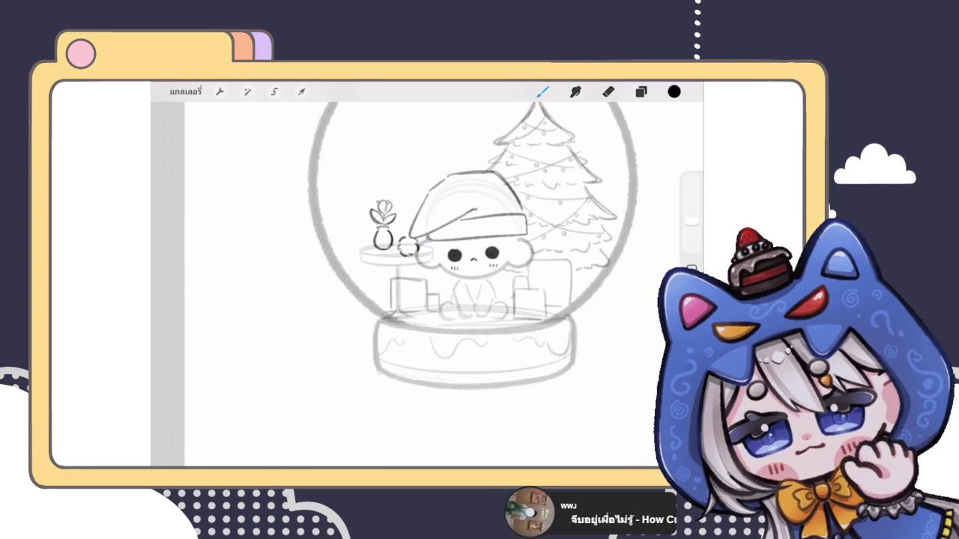
{"action": "scroll", "coordinate": [389, 287], "scroll_direction": "up", "scroll_amount": 3}
{"action": "left_click", "coordinate": [641, 92]}
{"action": "left_click", "coordinate": [577, 283]}
{"action": "left_click", "coordinate": [641, 91]}
{"action": "left_click", "coordinate": [608, 92]}
{"action": "mouse_move", "coordinate": [405, 300]}
{"action": "left_mouse_down"}
{"action": "mouse_move", "coordinate": [397, 258]}
{"action": "mouse_move", "coordinate": [411, 347]}
{"action": "left_mouse_up"}
{"action": "left_click", "coordinate": [543, 91]}
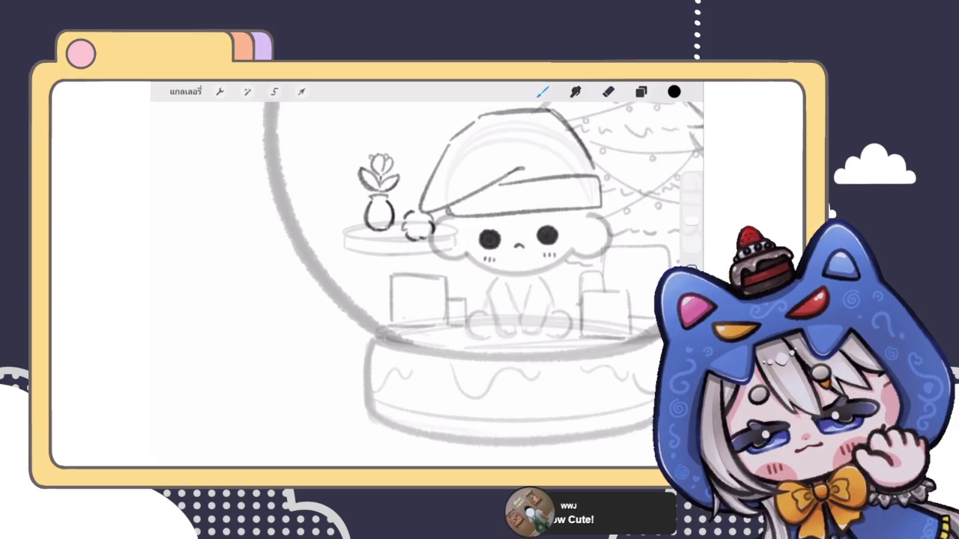
{"action": "scroll", "coordinate": [487, 254], "scroll_direction": "down", "scroll_amount": 5}
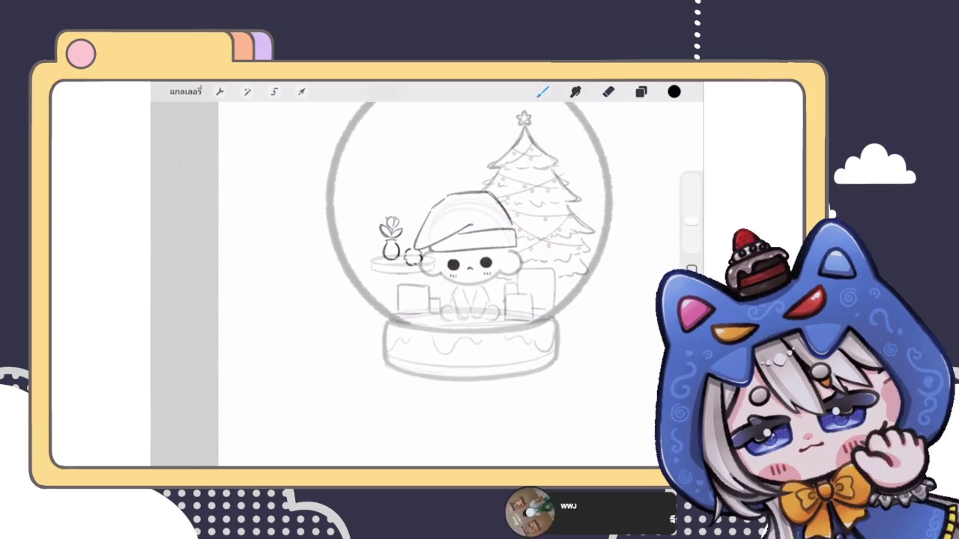
{"action": "scroll", "coordinate": [480, 263], "scroll_direction": "up", "scroll_amount": 3}
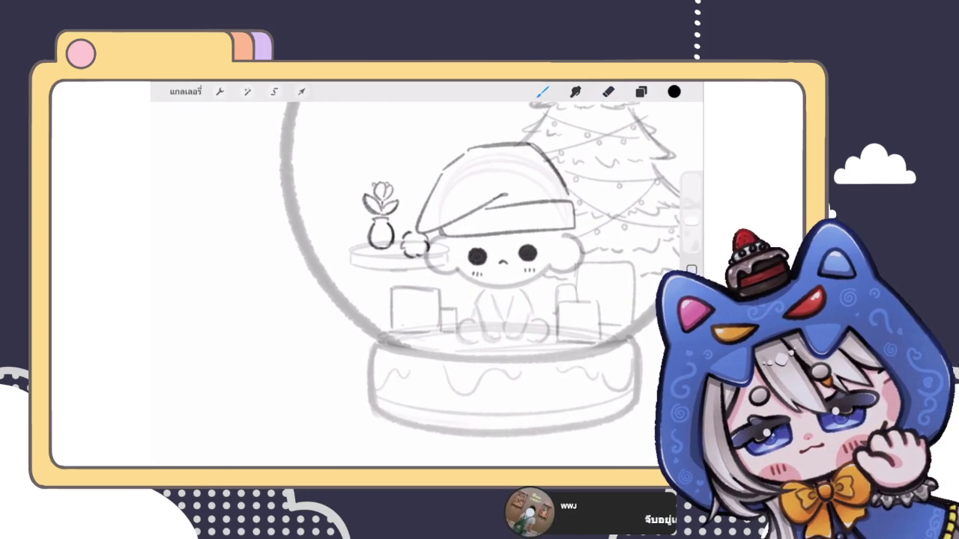
{"action": "left_click", "coordinate": [641, 92]}
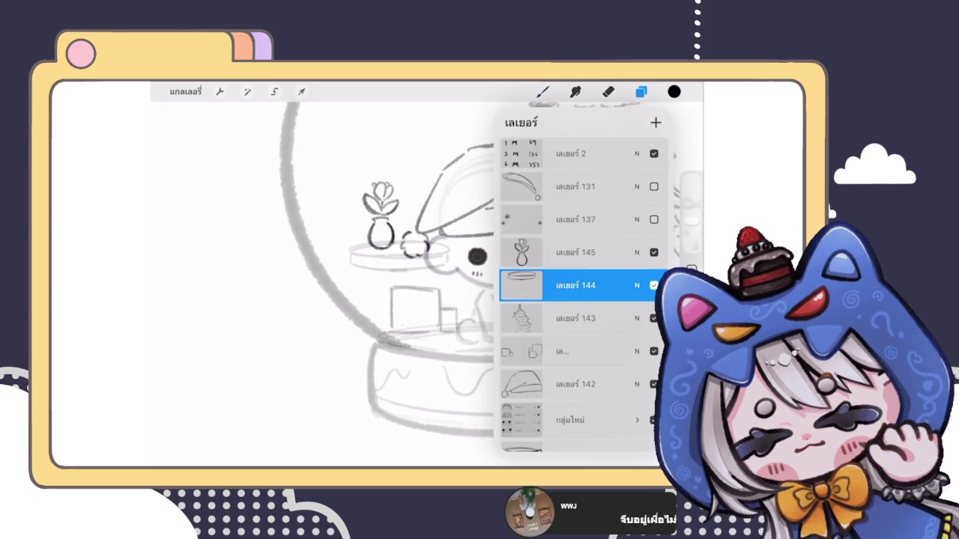
Erase stray lines near the left gift box, then zoom out to check the wall frames.
{"action": "left_click", "coordinate": [640, 92]}
{"action": "left_click", "coordinate": [608, 91]}
{"action": "left_click_drag", "start_coordinate": [691, 225], "coordinate": [691, 233]}
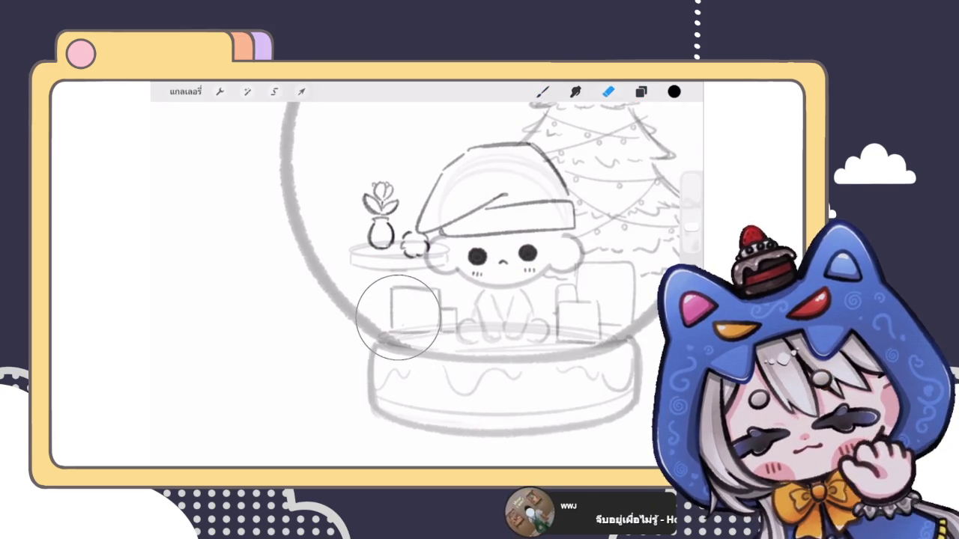
{"action": "left_click", "coordinate": [301, 91]}
{"action": "left_click", "coordinate": [542, 92]}
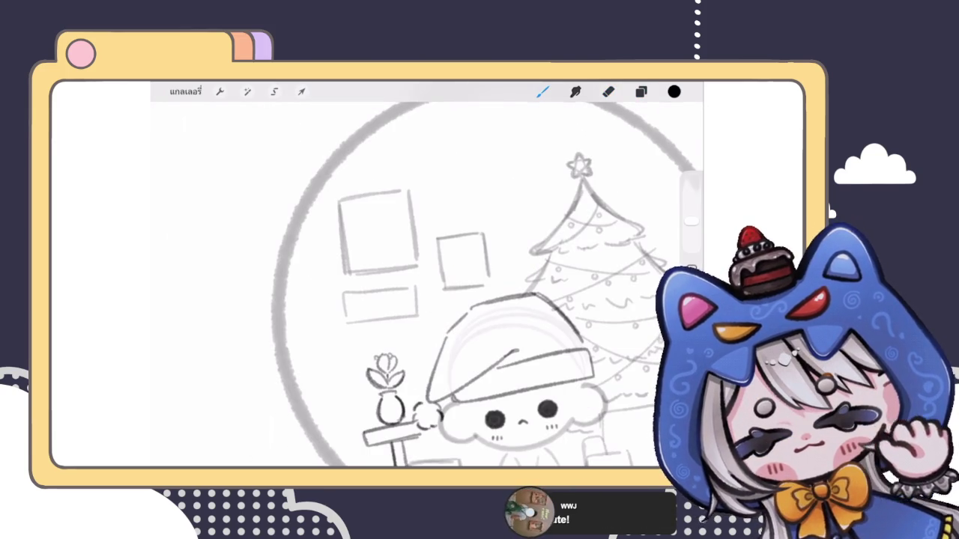
{"action": "scroll", "coordinate": [435, 315], "scroll_direction": "down", "scroll_amount": 3}
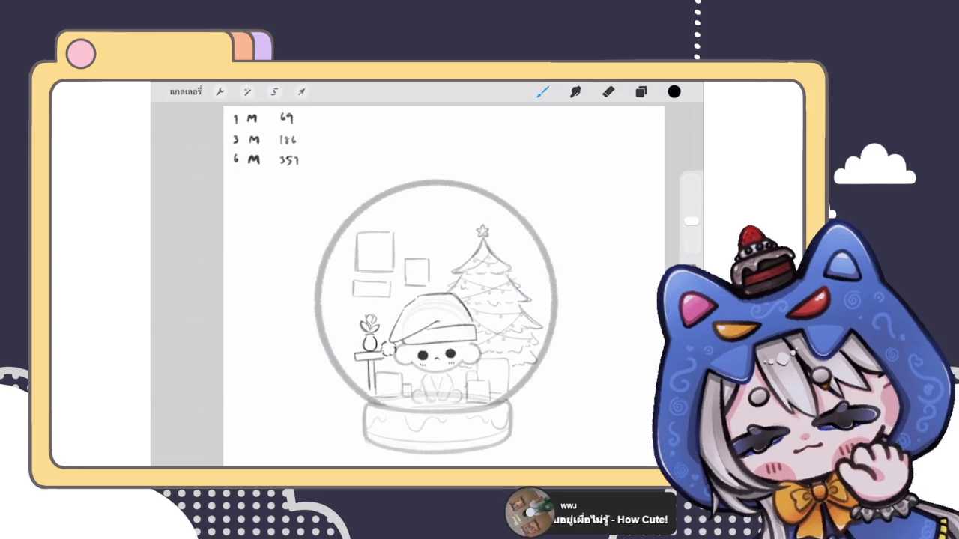
{"action": "scroll", "coordinate": [442, 300], "scroll_direction": "down", "scroll_amount": 3}
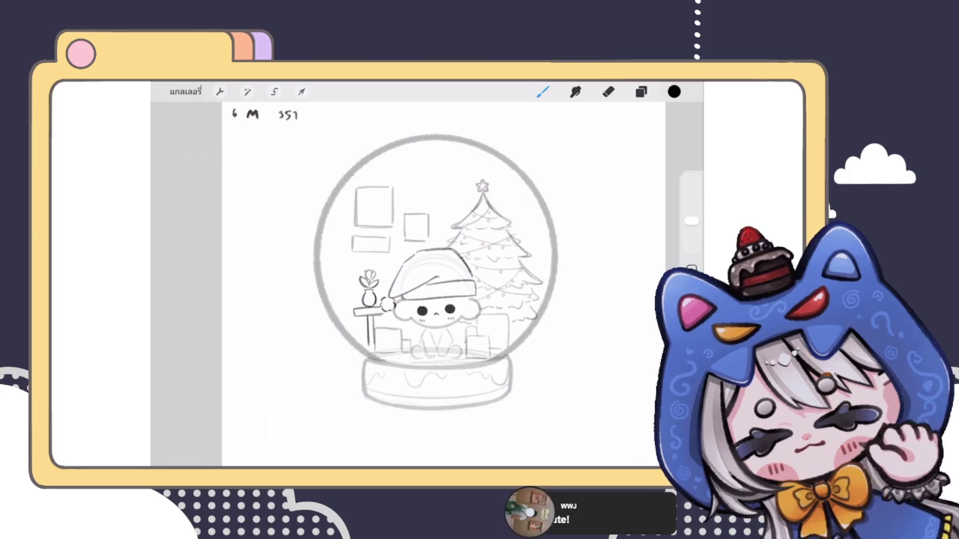
{"action": "scroll", "coordinate": [450, 285], "scroll_direction": "up", "scroll_amount": 3}
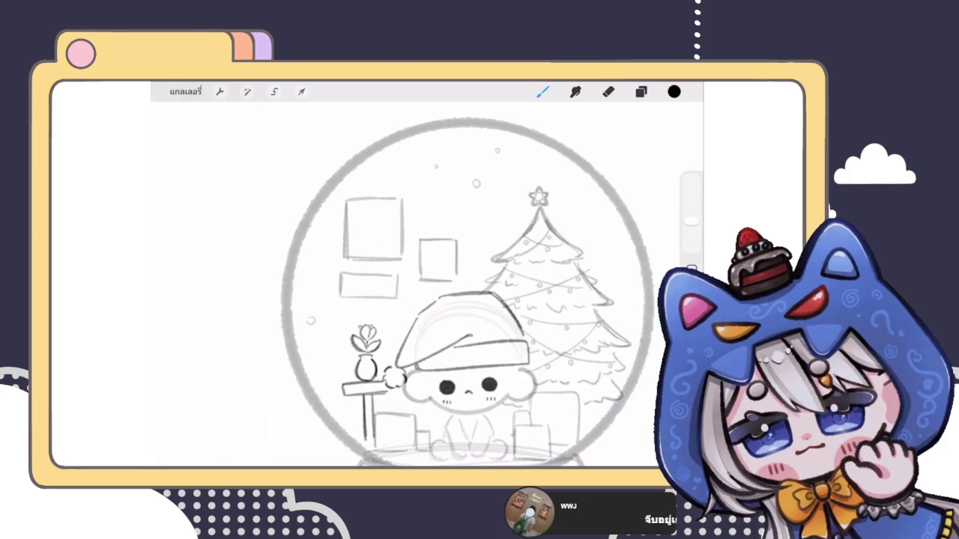
Tap five snow dots inside the globe: around the tree, left of the vase and near the right rim.
{"action": "left_click", "coordinate": [494, 233]}
{"action": "left_click", "coordinate": [593, 230]}
{"action": "left_click", "coordinate": [553, 295]}
{"action": "left_click", "coordinate": [328, 377]}
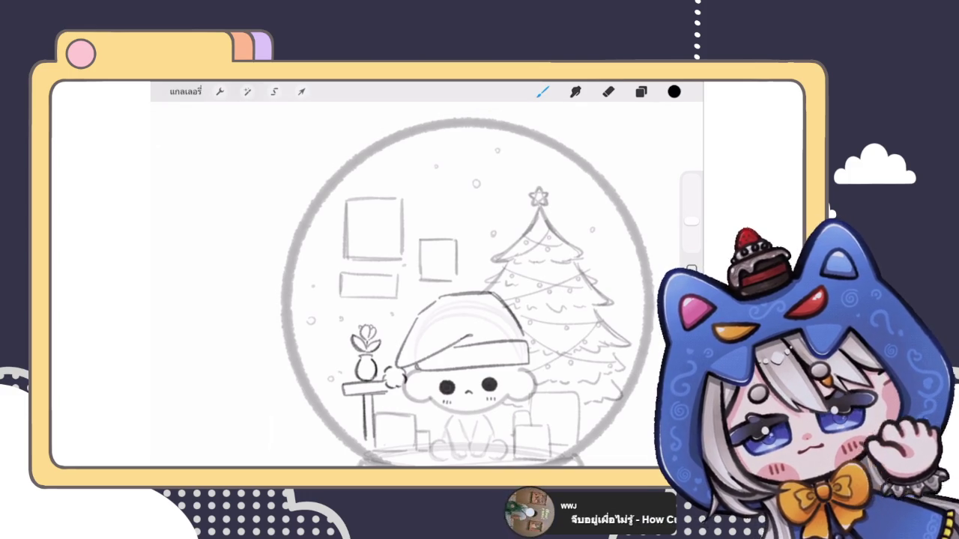
{"action": "left_click", "coordinate": [634, 322]}
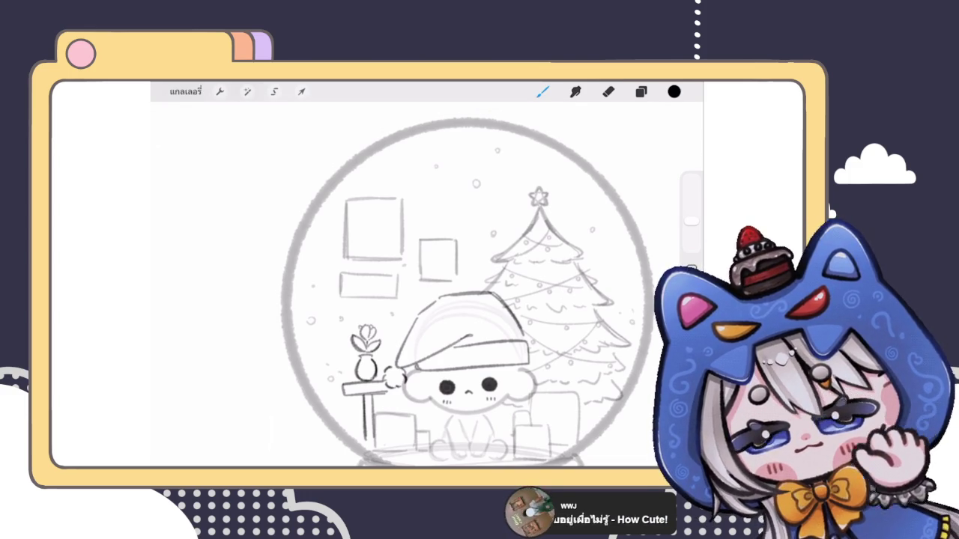
{"action": "scroll", "coordinate": [472, 285], "scroll_direction": "down", "scroll_amount": 5}
{"action": "scroll", "coordinate": [464, 292], "scroll_direction": "up", "scroll_amount": 3}
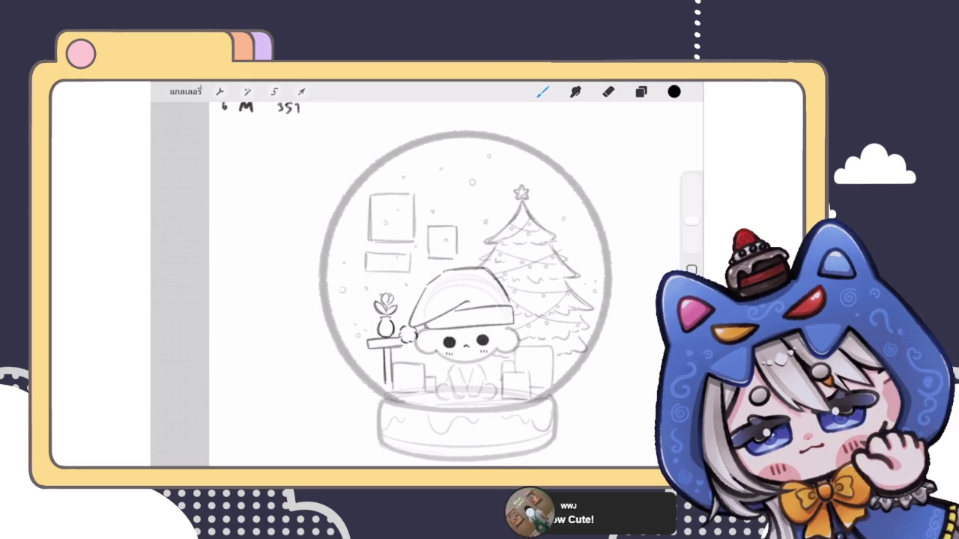
{"action": "scroll", "coordinate": [465, 284], "scroll_direction": "down", "scroll_amount": 5}
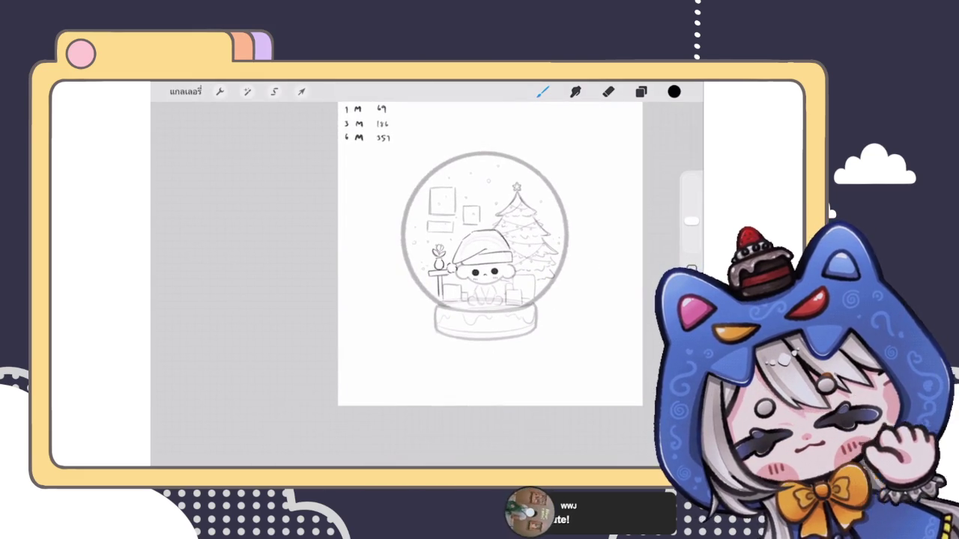
{"action": "left_click", "coordinate": [641, 91]}
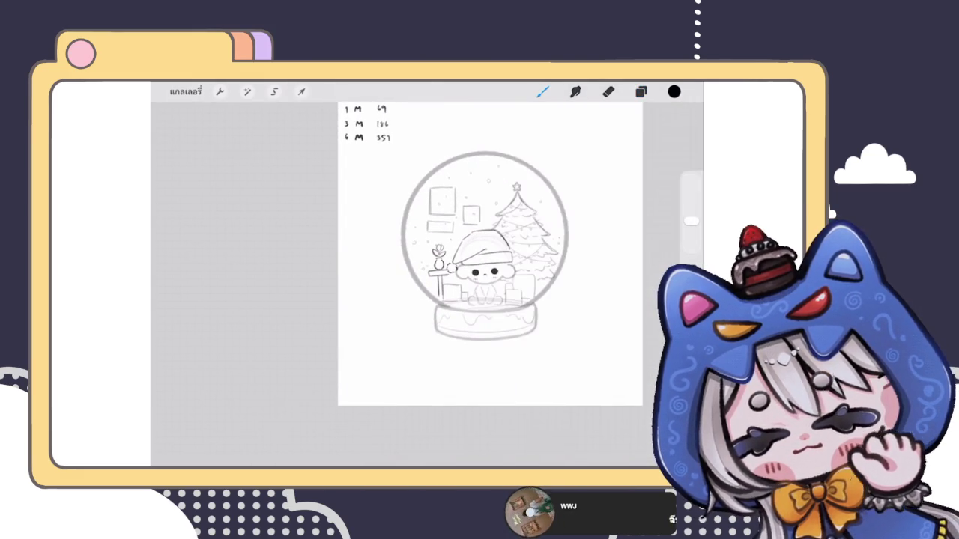
{"action": "left_click_drag", "start_coordinate": [490, 254], "coordinate": [427, 247]}
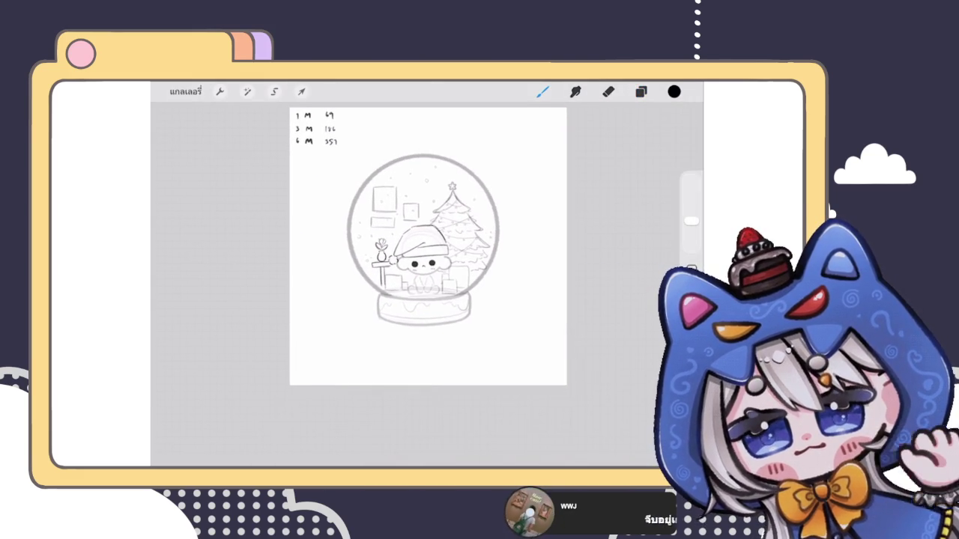
{"action": "left_click", "coordinate": [641, 91]}
Make snowflake layer 137 visible again, comparing with undo and redo, and select it.
{"action": "left_click", "coordinate": [654, 219]}
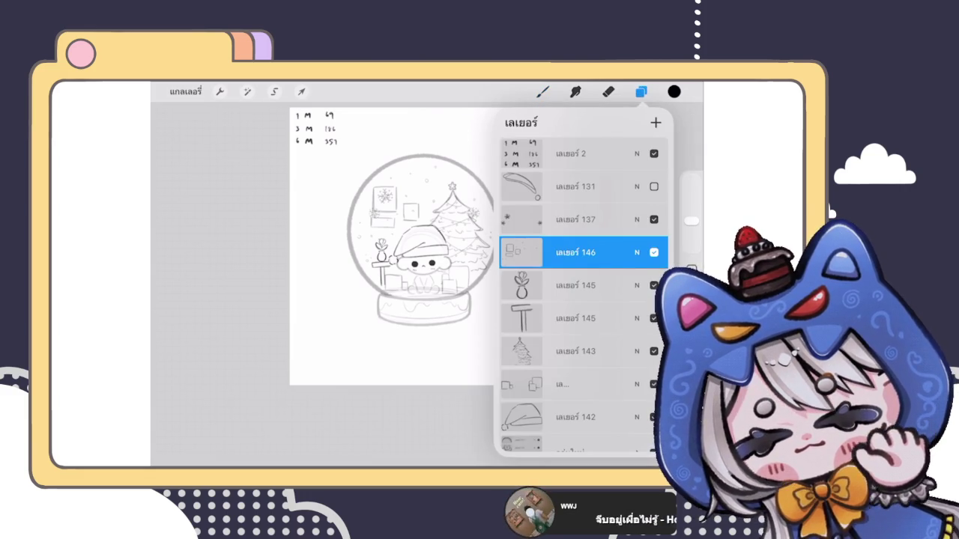
{"action": "key", "text": "ctrl+z"}
{"action": "key", "text": "ctrl+shift+z"}
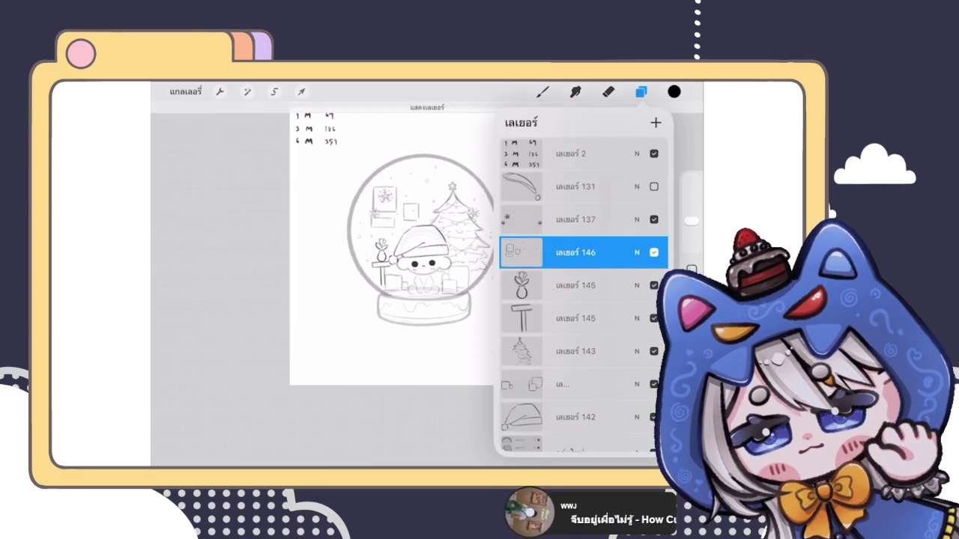
{"action": "scroll", "coordinate": [389, 179], "scroll_direction": "up", "scroll_amount": 5}
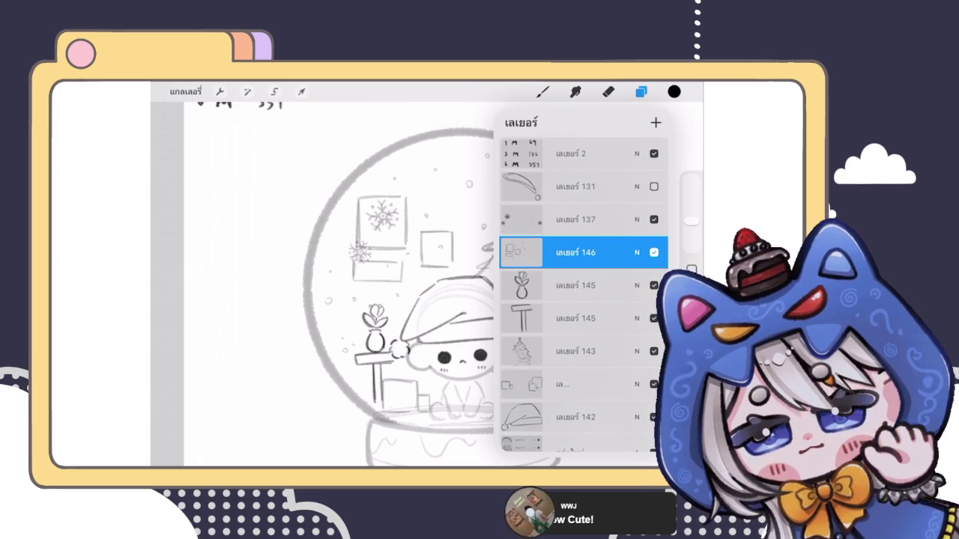
{"action": "scroll", "coordinate": [389, 285], "scroll_direction": "up", "scroll_amount": 3}
{"action": "left_click", "coordinate": [575, 220]}
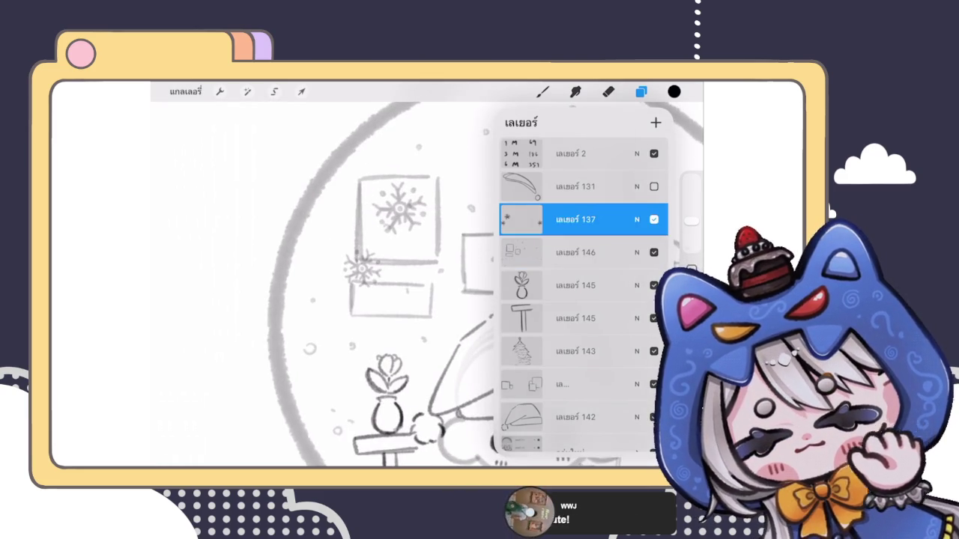
Shrink the snowflakes with Freeform and Uniform and place them beside the wall frames.
{"action": "left_click", "coordinate": [301, 92]}
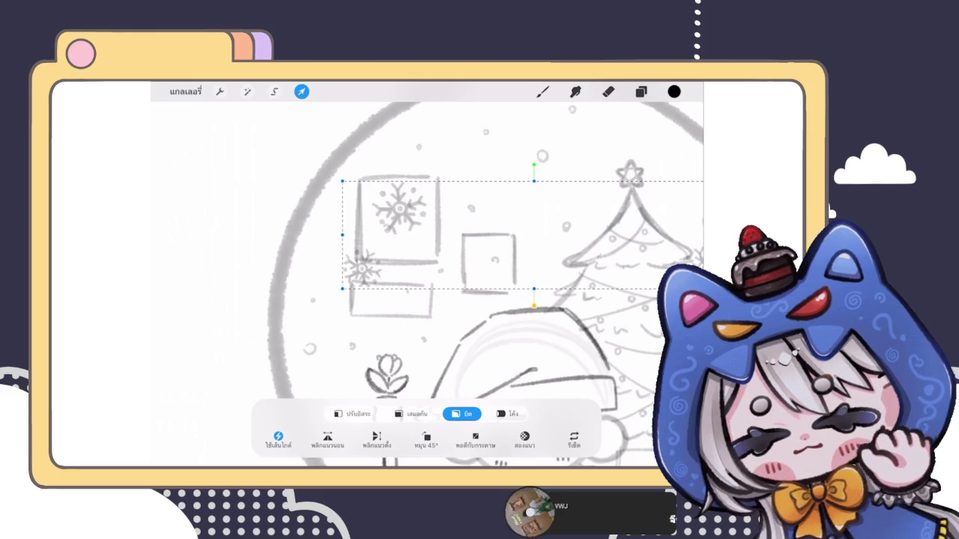
{"action": "left_click", "coordinate": [352, 414]}
{"action": "left_click_drag", "start_coordinate": [343, 289], "coordinate": [489, 213]}
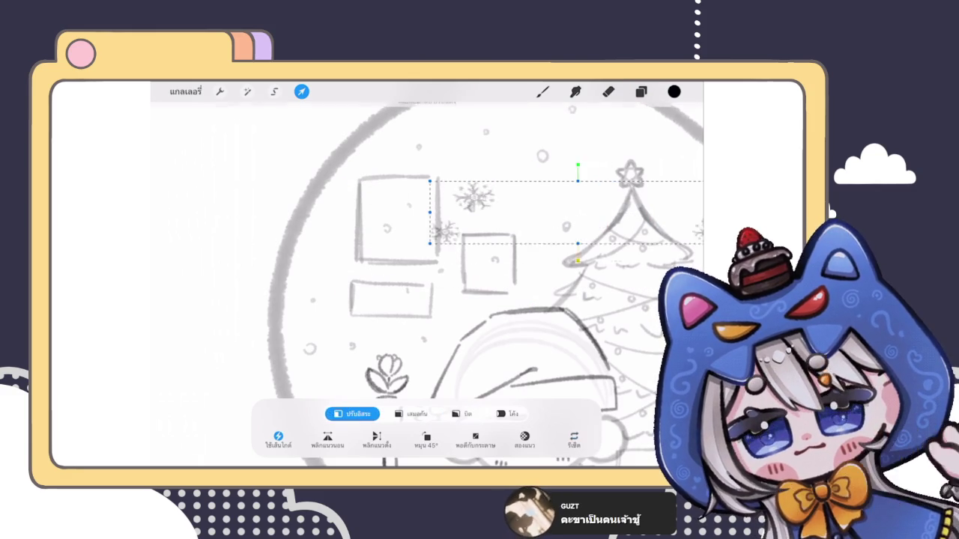
{"action": "left_click", "coordinate": [411, 413]}
{"action": "left_click_drag", "start_coordinate": [342, 289], "coordinate": [471, 253]}
{"action": "left_click_drag", "start_coordinate": [509, 217], "coordinate": [442, 225]}
{"action": "left_click", "coordinate": [543, 92]}
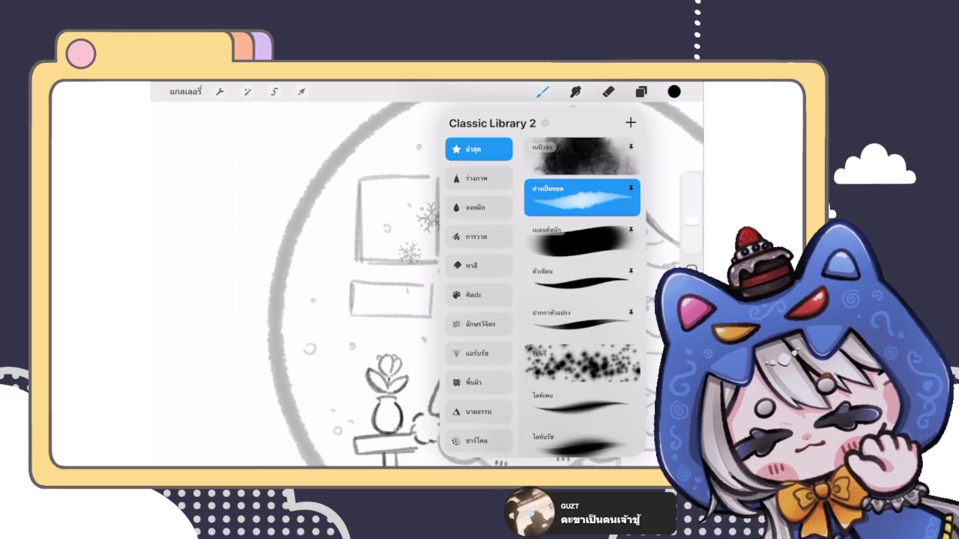
{"action": "left_click", "coordinate": [225, 300]}
Move one snowflake left of the frames and lift another up near the globe's top.
{"action": "scroll", "coordinate": [435, 270], "scroll_direction": "down", "scroll_amount": 5}
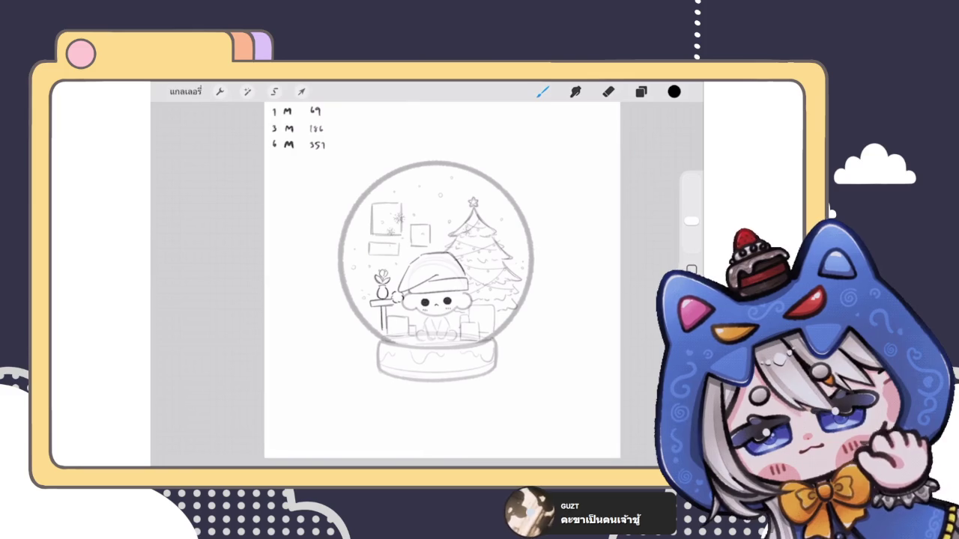
{"action": "scroll", "coordinate": [434, 284], "scroll_direction": "up", "scroll_amount": 3}
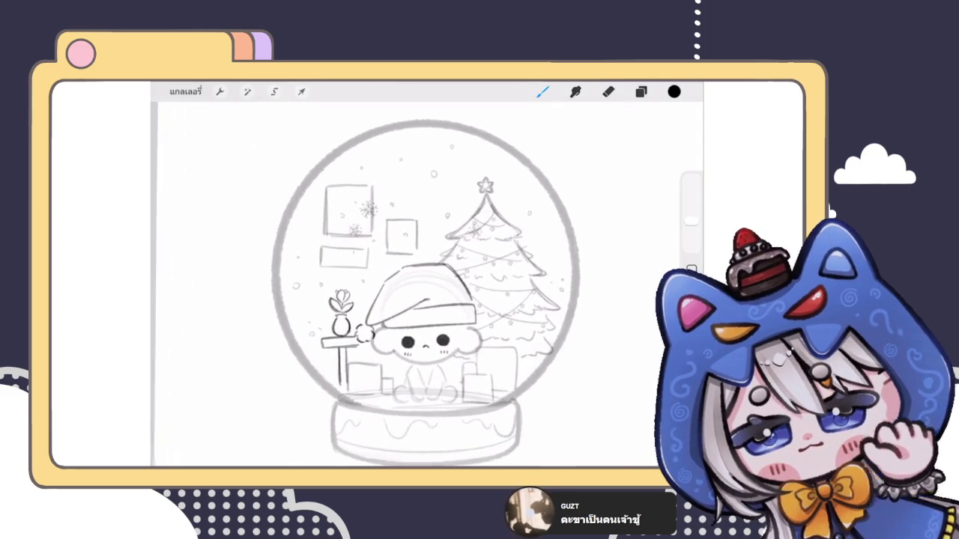
{"action": "left_click", "coordinate": [641, 91]}
{"action": "left_click", "coordinate": [302, 91]}
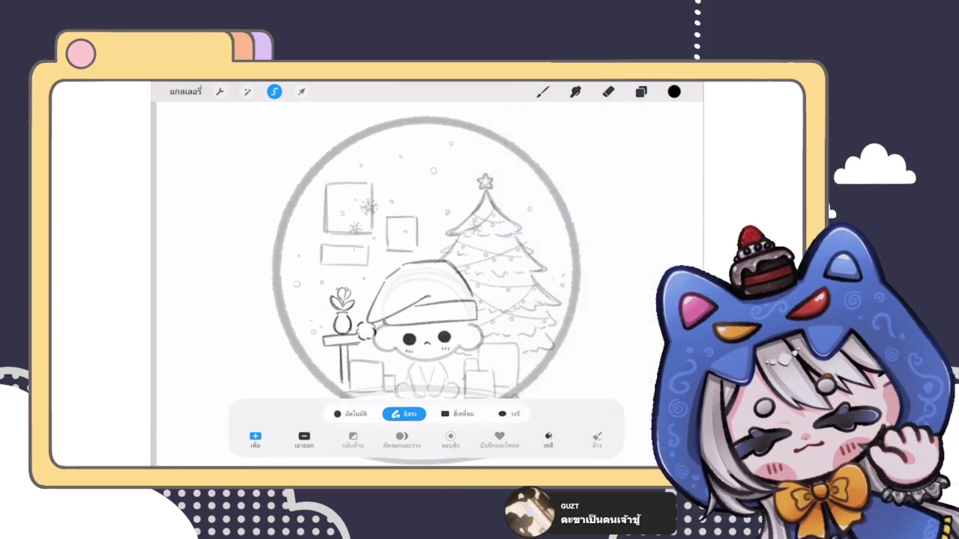
{"action": "mouse_move", "coordinate": [356, 225]}
{"action": "left_mouse_down"}
{"action": "mouse_move", "coordinate": [329, 262]}
{"action": "mouse_move", "coordinate": [309, 236]}
{"action": "left_mouse_up"}
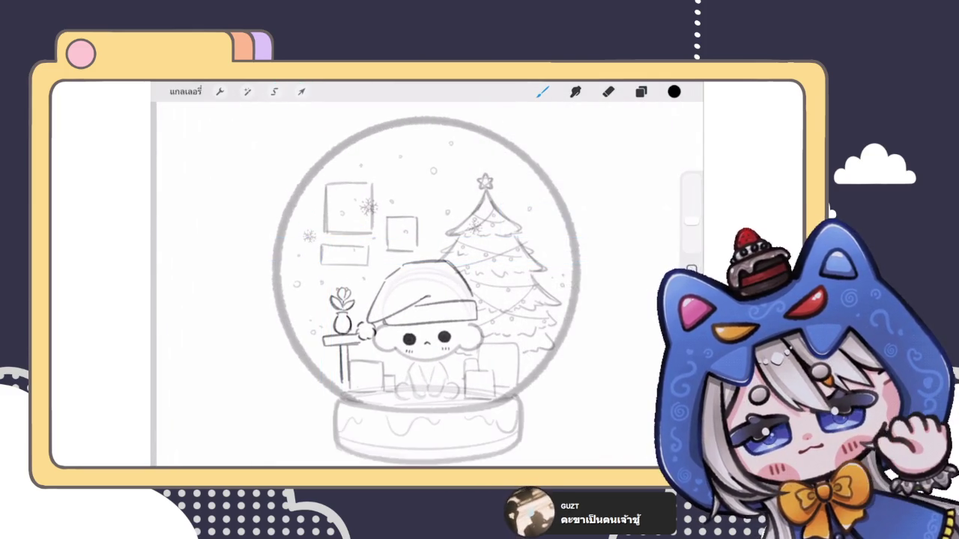
{"action": "left_click", "coordinate": [302, 92]}
{"action": "left_click_drag", "start_coordinate": [367, 206], "coordinate": [377, 145]}
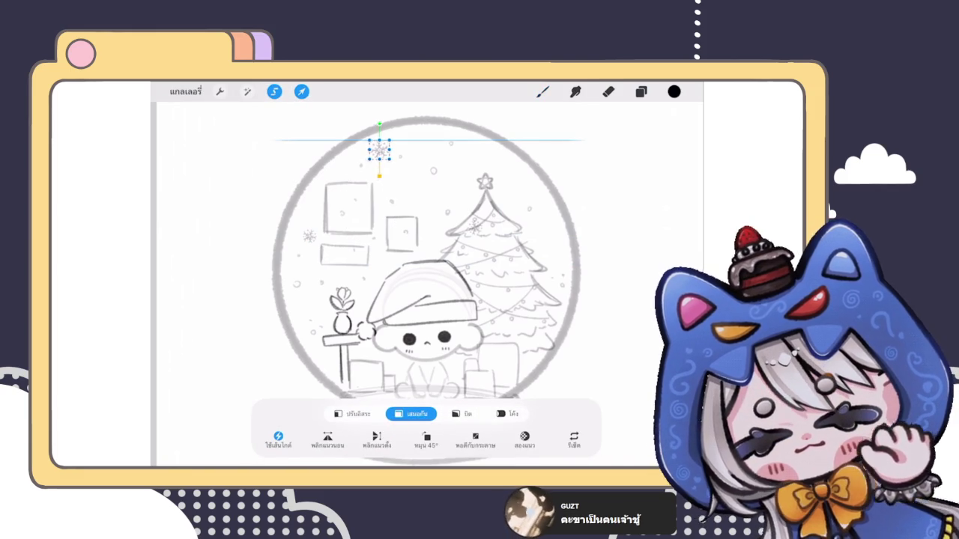
{"action": "left_click", "coordinate": [543, 91]}
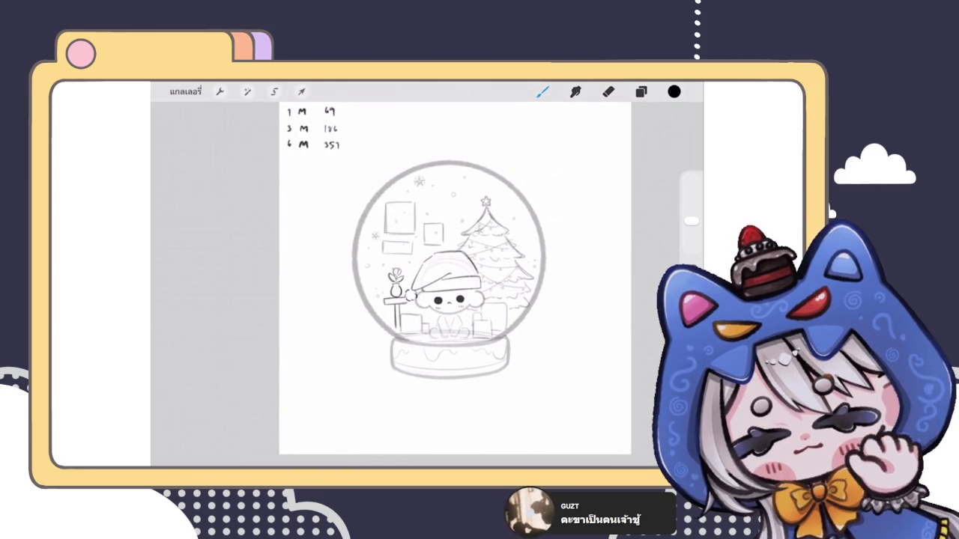
Lasso-select around the treetop and commit the transform.
{"action": "scroll", "coordinate": [449, 270], "scroll_direction": "up", "scroll_amount": 3}
{"action": "left_click", "coordinate": [274, 91]}
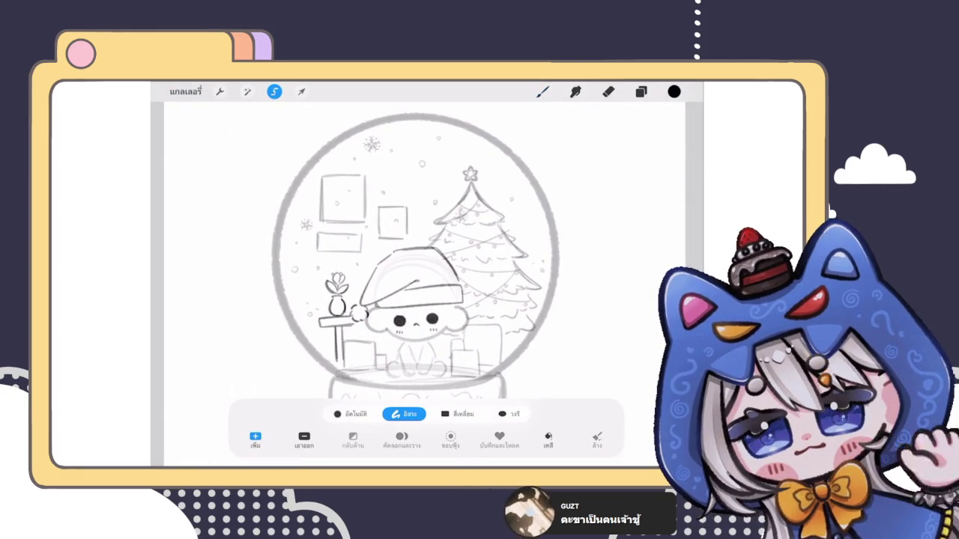
{"action": "left_click", "coordinate": [302, 92]}
{"action": "mouse_move", "coordinate": [438, 248]}
{"action": "left_mouse_down"}
{"action": "mouse_move", "coordinate": [498, 225]}
{"action": "mouse_move", "coordinate": [531, 226]}
{"action": "left_mouse_up"}
{"action": "left_click", "coordinate": [543, 91]}
{"action": "scroll", "coordinate": [449, 255], "scroll_direction": "down", "scroll_amount": 3}
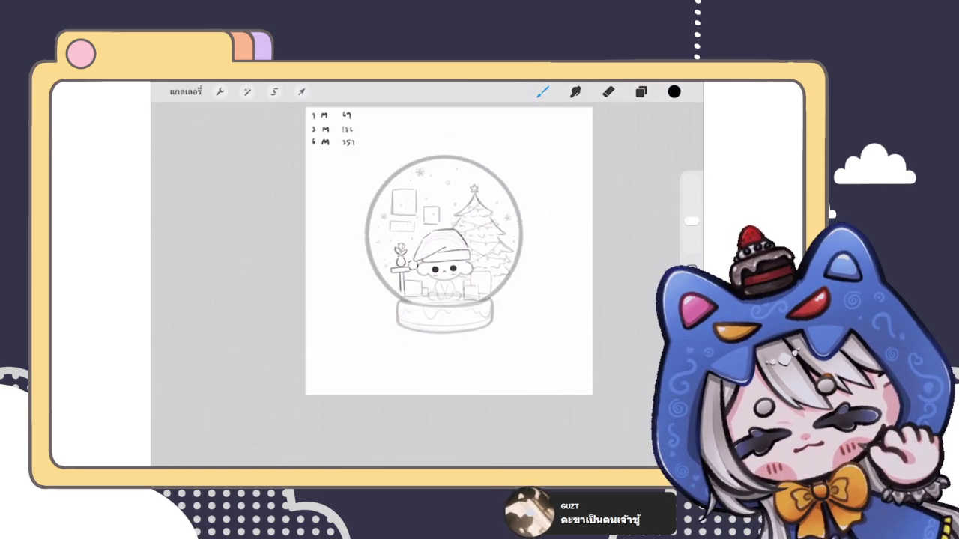
{"action": "scroll", "coordinate": [449, 255], "scroll_direction": "up", "scroll_amount": 3}
{"action": "left_click", "coordinate": [640, 91]}
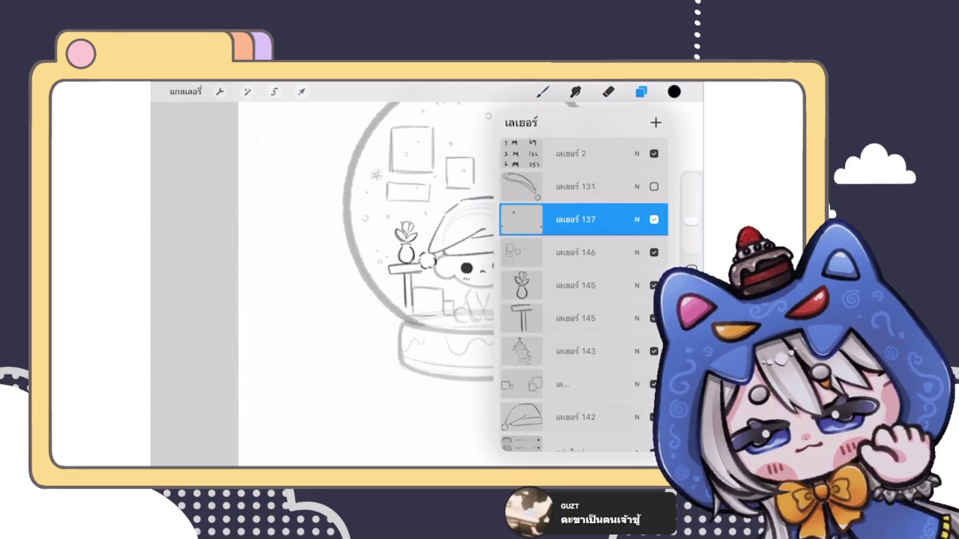
On the vase table layer, use Liquify to push the left table leg slightly.
{"action": "left_click", "coordinate": [576, 318]}
{"action": "left_click", "coordinate": [247, 91]}
{"action": "left_click", "coordinate": [217, 431]}
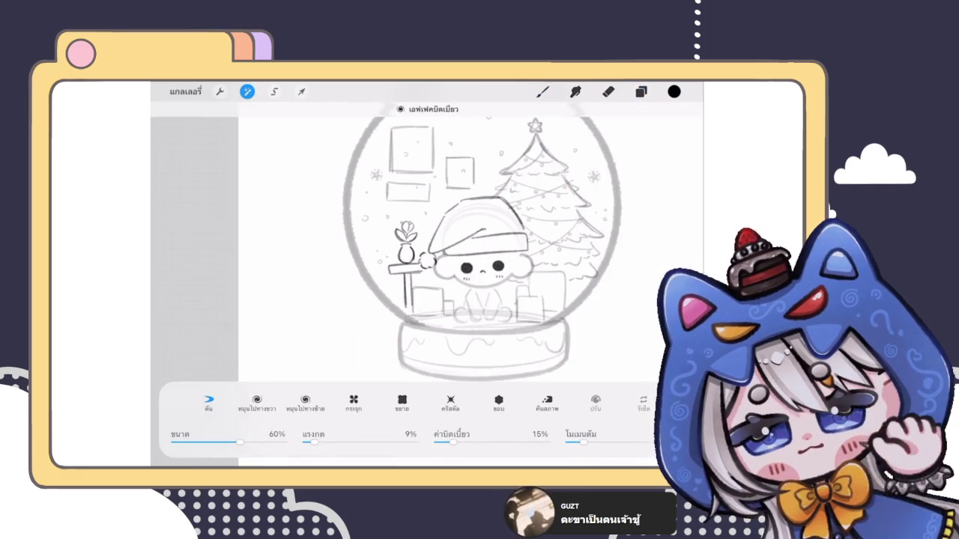
{"action": "mouse_move", "coordinate": [368, 281]}
{"action": "left_mouse_down"}
{"action": "mouse_move", "coordinate": [374, 244]}
{"action": "mouse_move", "coordinate": [382, 272]}
{"action": "mouse_move", "coordinate": [384, 259]}
{"action": "left_mouse_up"}
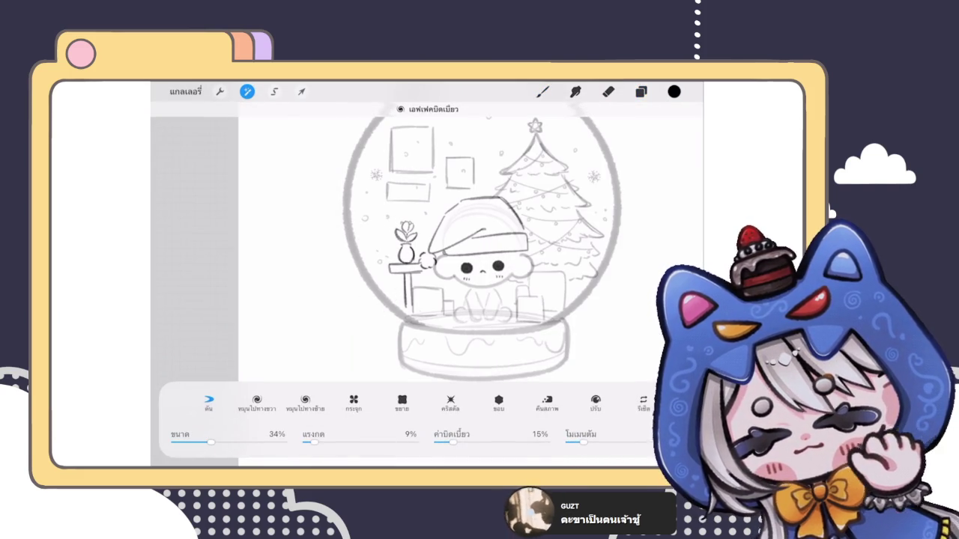
{"action": "left_click_drag", "start_coordinate": [405, 305], "coordinate": [408, 274]}
{"action": "left_click_drag", "start_coordinate": [405, 307], "coordinate": [405, 281]}
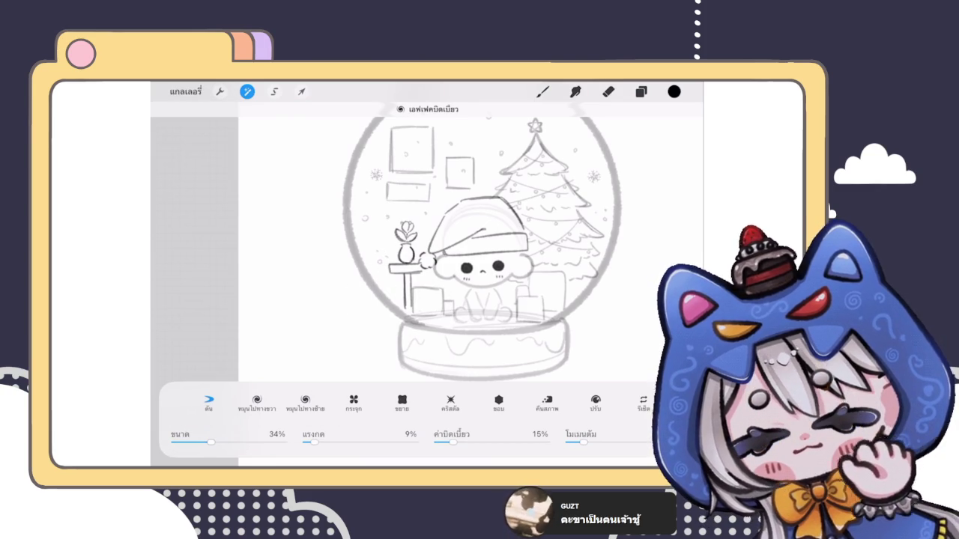
{"action": "left_click", "coordinate": [542, 92]}
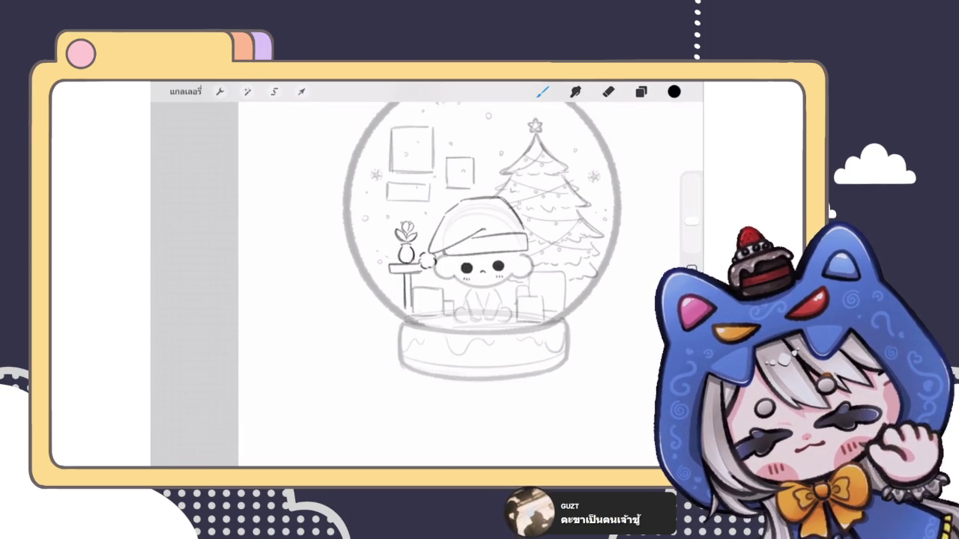
On the picture frames layer, sketch mountains in both square frames and a wavy line in the rectangle.
{"action": "scroll", "coordinate": [479, 247], "scroll_direction": "down", "scroll_amount": 3}
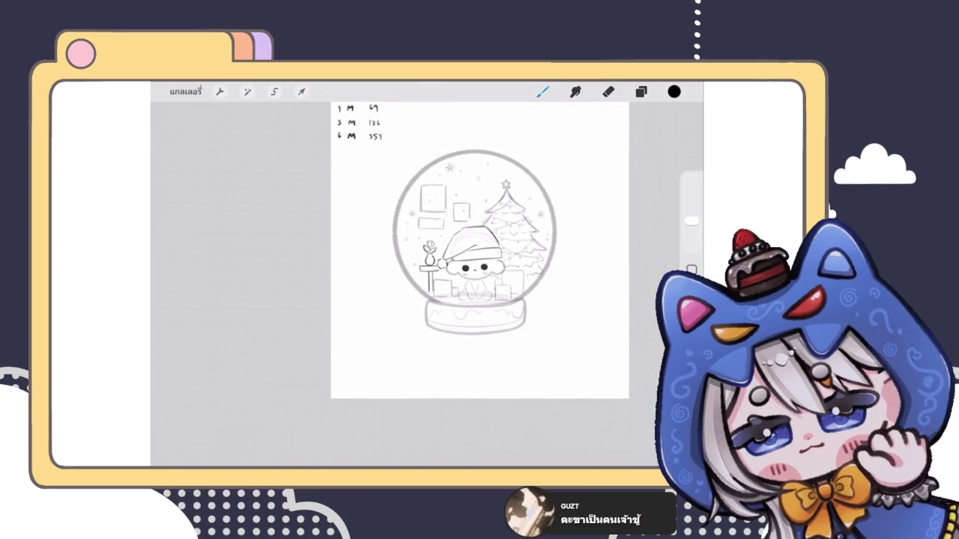
{"action": "left_click", "coordinate": [641, 92]}
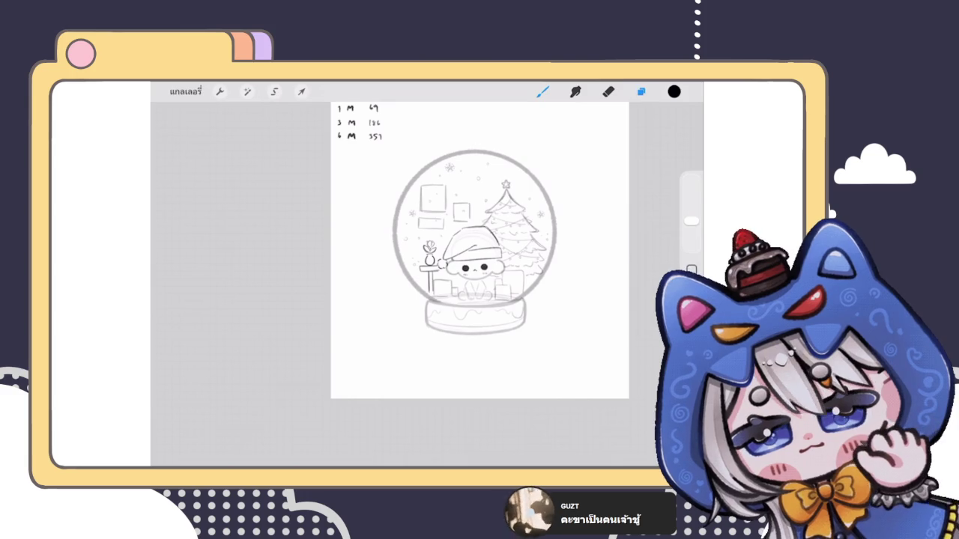
{"action": "left_click", "coordinate": [575, 228]}
{"action": "left_click", "coordinate": [640, 92]}
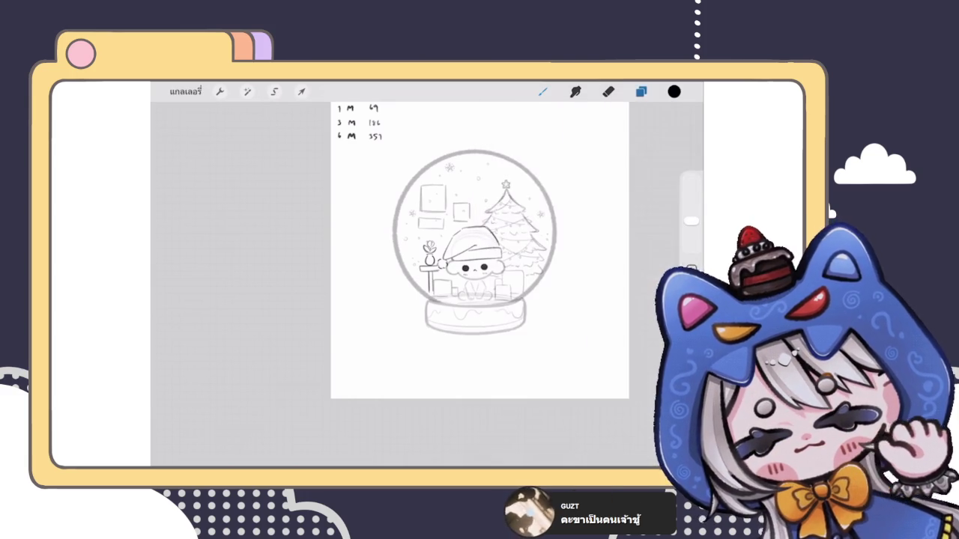
{"action": "scroll", "coordinate": [480, 285], "scroll_direction": "up", "scroll_amount": 3}
{"action": "left_click_drag", "start_coordinate": [431, 258], "coordinate": [453, 241]}
{"action": "mouse_move", "coordinate": [449, 242]}
{"action": "left_mouse_down"}
{"action": "mouse_move", "coordinate": [457, 260]}
{"action": "mouse_move", "coordinate": [462, 248]}
{"action": "left_mouse_up"}
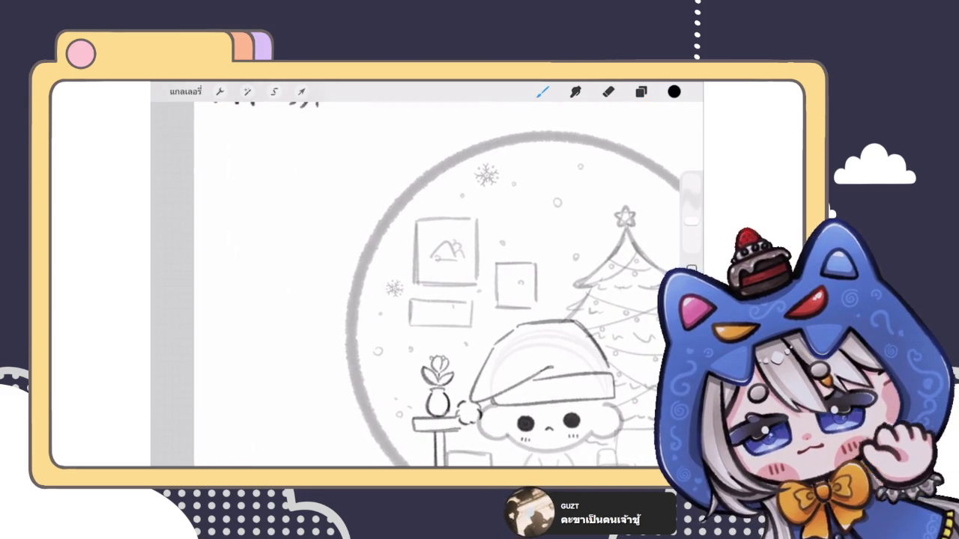
{"action": "mouse_move", "coordinate": [507, 291]}
{"action": "left_mouse_down"}
{"action": "mouse_move", "coordinate": [520, 281]}
{"action": "mouse_move", "coordinate": [531, 290]}
{"action": "left_mouse_up"}
{"action": "mouse_move", "coordinate": [508, 293]}
{"action": "left_mouse_down"}
{"action": "mouse_move", "coordinate": [527, 293]}
{"action": "mouse_move", "coordinate": [530, 276]}
{"action": "left_mouse_up"}
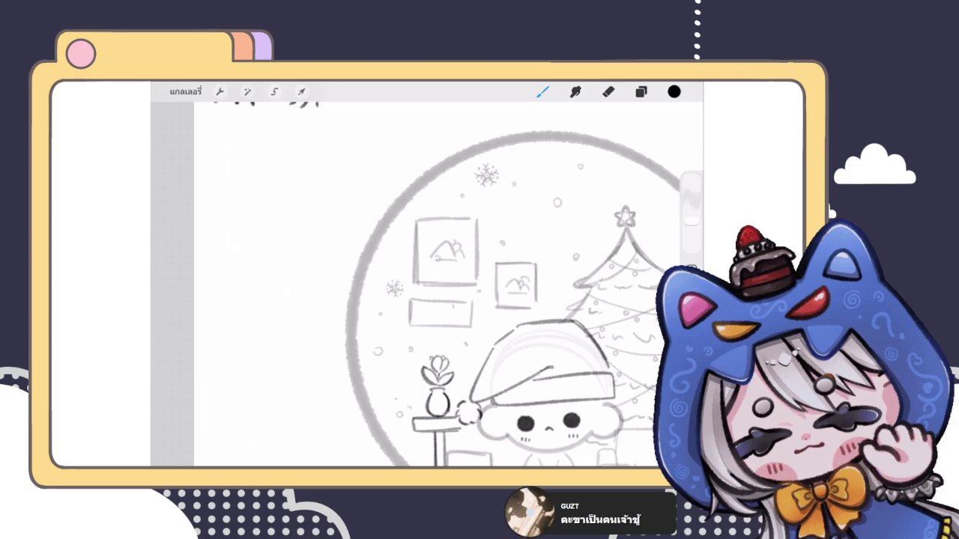
{"action": "scroll", "coordinate": [419, 359], "scroll_direction": "up", "scroll_amount": 2}
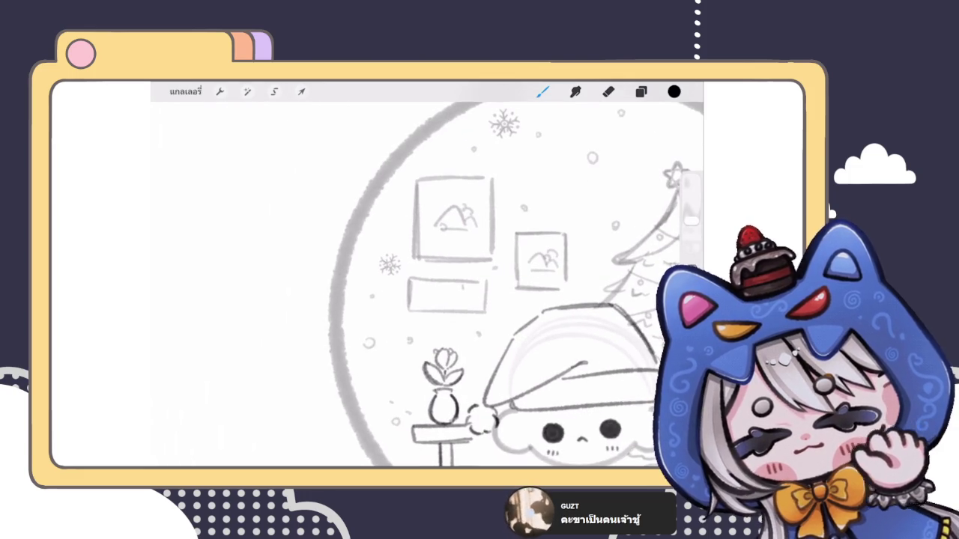
{"action": "left_click_drag", "start_coordinate": [424, 298], "coordinate": [461, 296]}
{"action": "scroll", "coordinate": [450, 285], "scroll_direction": "down", "scroll_amount": 3}
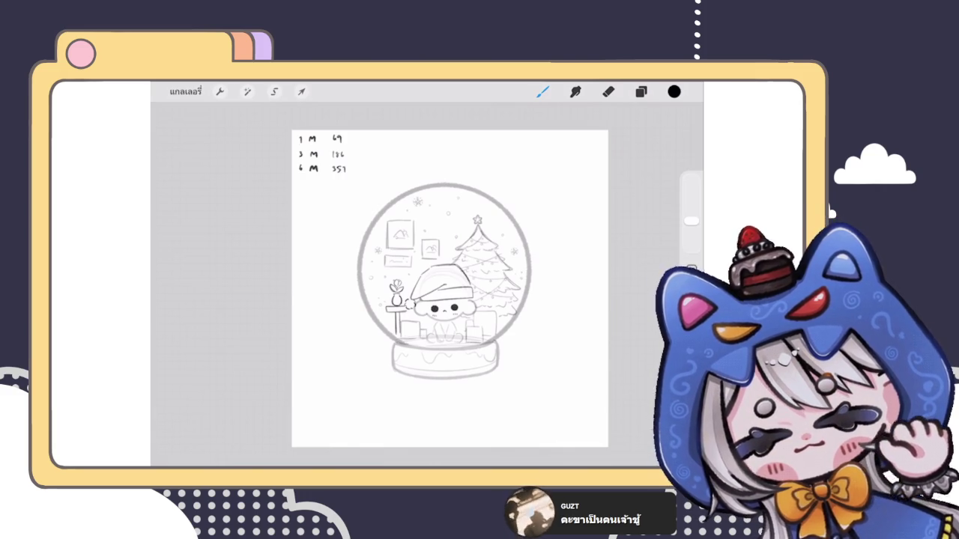
On the flower shelf layer, erase the long leg and draw a short leg under the shelf.
{"action": "scroll", "coordinate": [450, 284], "scroll_direction": "up", "scroll_amount": 5}
{"action": "scroll", "coordinate": [450, 285], "scroll_direction": "up", "scroll_amount": 3}
{"action": "left_click", "coordinate": [640, 91]}
{"action": "left_click", "coordinate": [640, 91]}
{"action": "left_click", "coordinate": [573, 317]}
{"action": "left_click", "coordinate": [608, 92]}
{"action": "mouse_move", "coordinate": [395, 329]}
{"action": "left_mouse_down"}
{"action": "mouse_move", "coordinate": [395, 371]}
{"action": "mouse_move", "coordinate": [394, 352]}
{"action": "left_mouse_up"}
{"action": "left_click", "coordinate": [543, 91]}
{"action": "mouse_move", "coordinate": [370, 309]}
{"action": "left_mouse_down"}
{"action": "mouse_move", "coordinate": [374, 320]}
{"action": "mouse_move", "coordinate": [381, 309]}
{"action": "mouse_move", "coordinate": [413, 322]}
{"action": "left_mouse_up"}
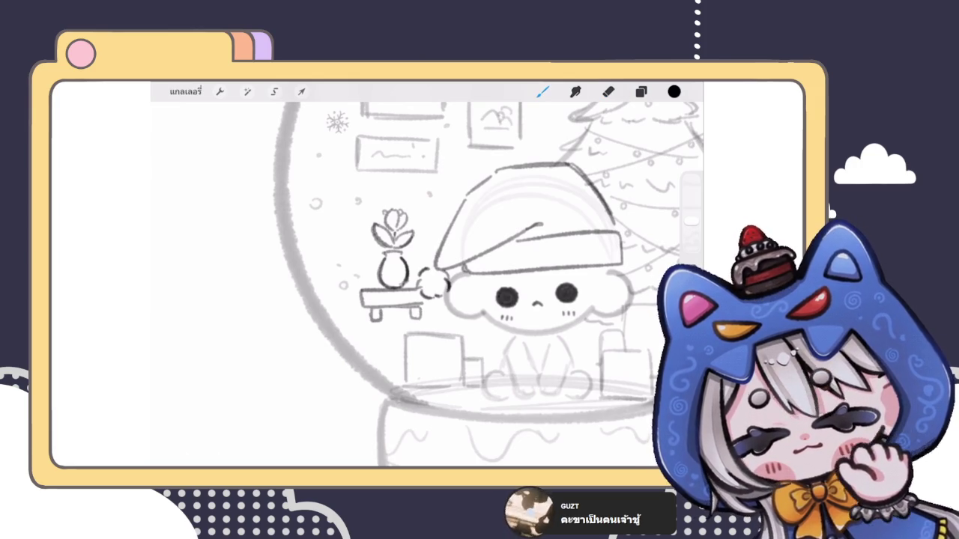
Zoom out and select the gift boxes layer.
{"action": "scroll", "coordinate": [480, 285], "scroll_direction": "down", "scroll_amount": 5}
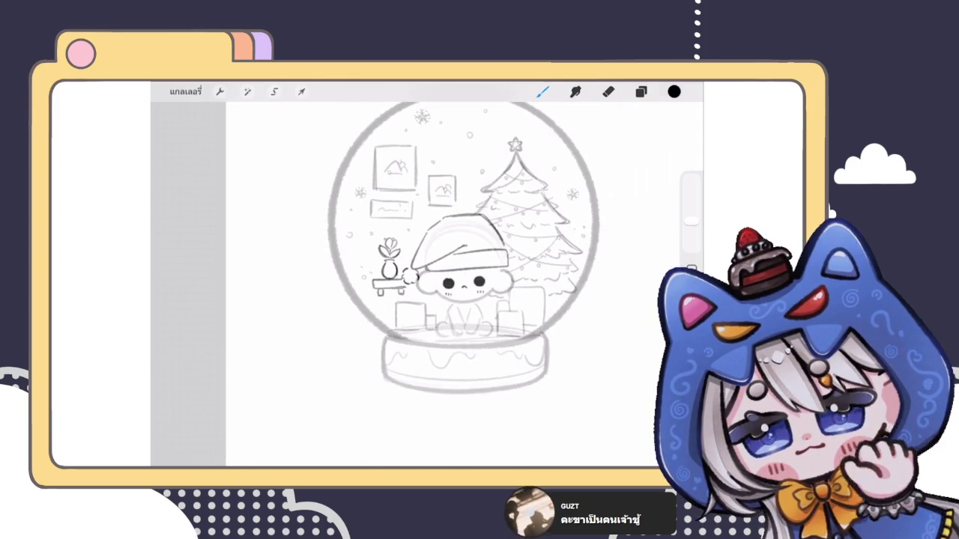
{"action": "scroll", "coordinate": [464, 277], "scroll_direction": "down", "scroll_amount": 3}
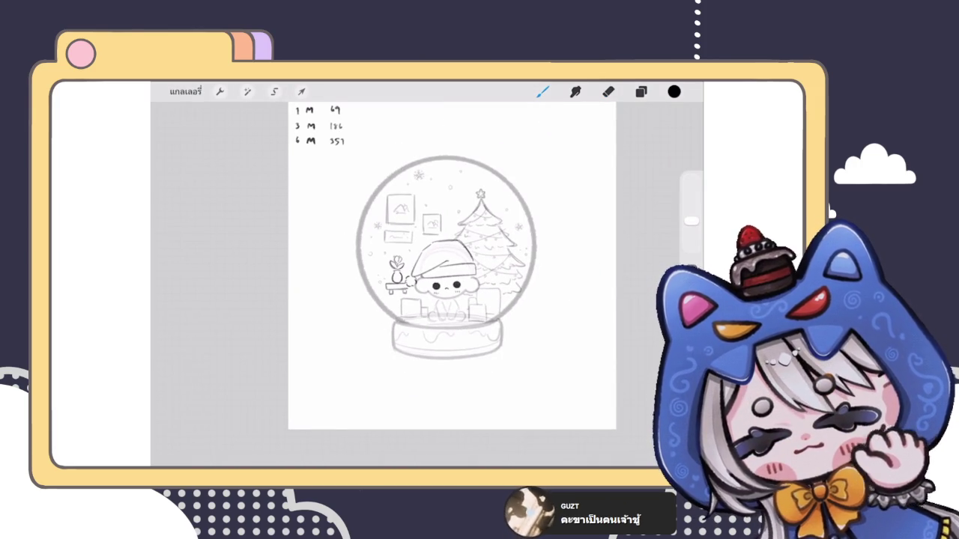
{"action": "left_click", "coordinate": [640, 92]}
{"action": "left_click", "coordinate": [575, 360]}
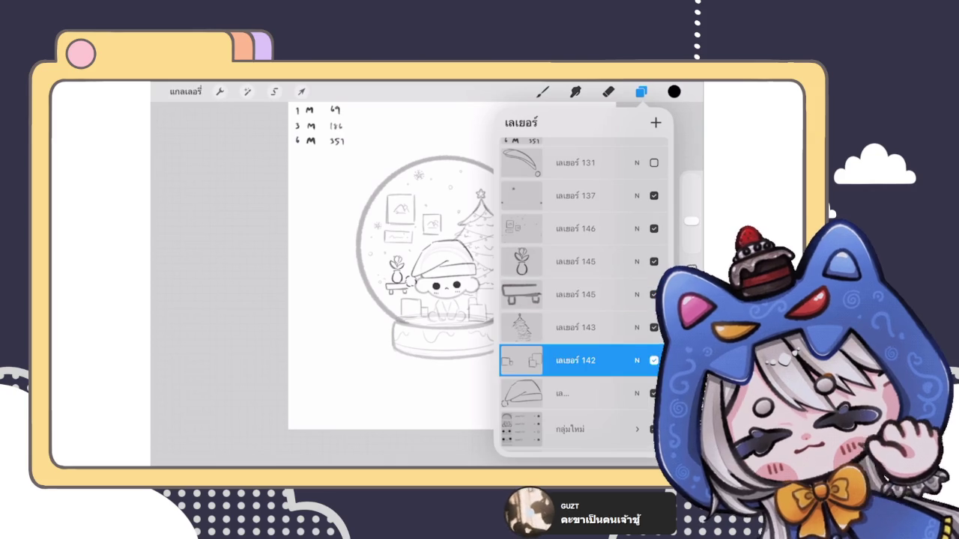
Darken the outlines of the small gift box and the right-hand gift box.
{"action": "scroll", "coordinate": [389, 262], "scroll_direction": "up", "scroll_amount": 3}
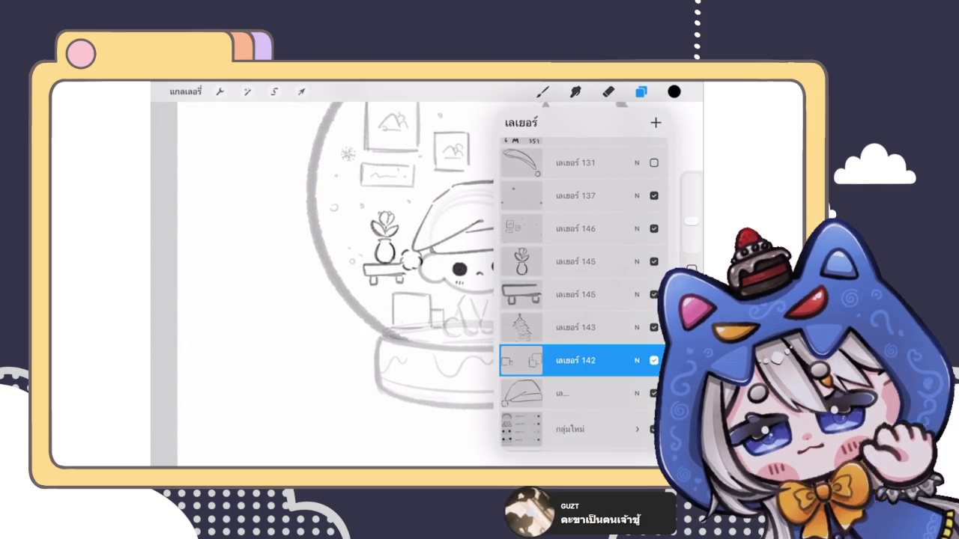
{"action": "left_click", "coordinate": [542, 92]}
{"action": "mouse_move", "coordinate": [394, 295]}
{"action": "left_mouse_down"}
{"action": "mouse_move", "coordinate": [426, 294]}
{"action": "mouse_move", "coordinate": [430, 324]}
{"action": "mouse_move", "coordinate": [420, 330]}
{"action": "left_mouse_up"}
{"action": "mouse_move", "coordinate": [520, 336]}
{"action": "left_mouse_down"}
{"action": "mouse_move", "coordinate": [520, 307]}
{"action": "mouse_move", "coordinate": [554, 301]}
{"action": "left_mouse_up"}
{"action": "mouse_move", "coordinate": [557, 301]}
{"action": "left_mouse_down"}
{"action": "mouse_move", "coordinate": [558, 333]}
{"action": "mouse_move", "coordinate": [521, 335]}
{"action": "mouse_move", "coordinate": [522, 291]}
{"action": "mouse_move", "coordinate": [565, 276]}
{"action": "mouse_move", "coordinate": [583, 317]}
{"action": "left_mouse_up"}
Lasso-select the gift box and move it into its new place beside the chibi.
{"action": "left_click_drag", "start_coordinate": [480, 300], "coordinate": [446, 296]}
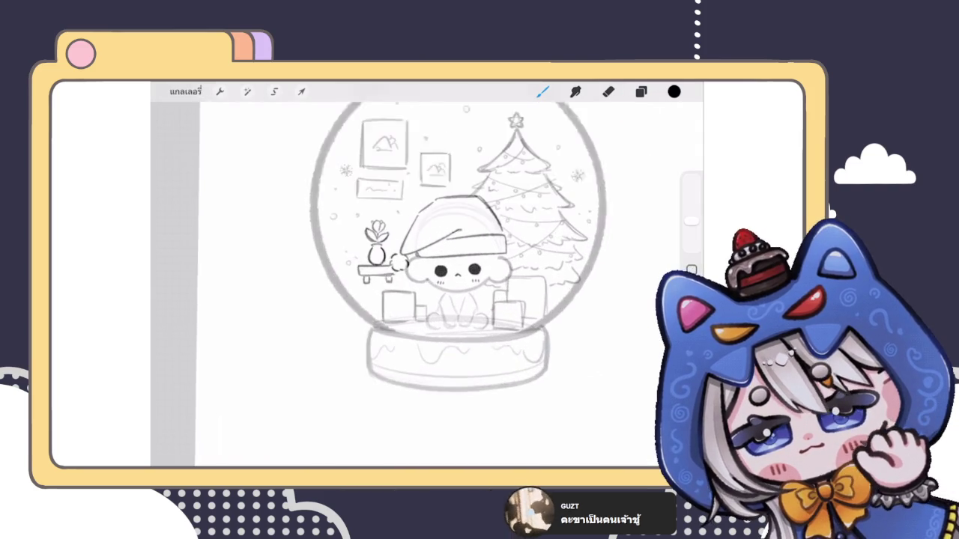
{"action": "scroll", "coordinate": [445, 262], "scroll_direction": "up", "scroll_amount": 2}
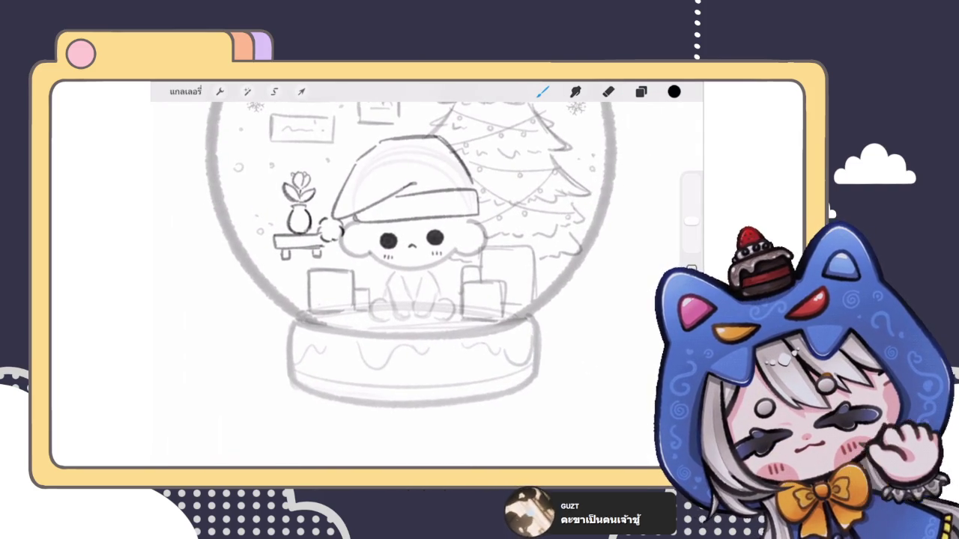
{"action": "left_click", "coordinate": [274, 91]}
{"action": "left_click_drag", "start_coordinate": [506, 226], "coordinate": [471, 352]}
{"action": "left_click", "coordinate": [301, 91]}
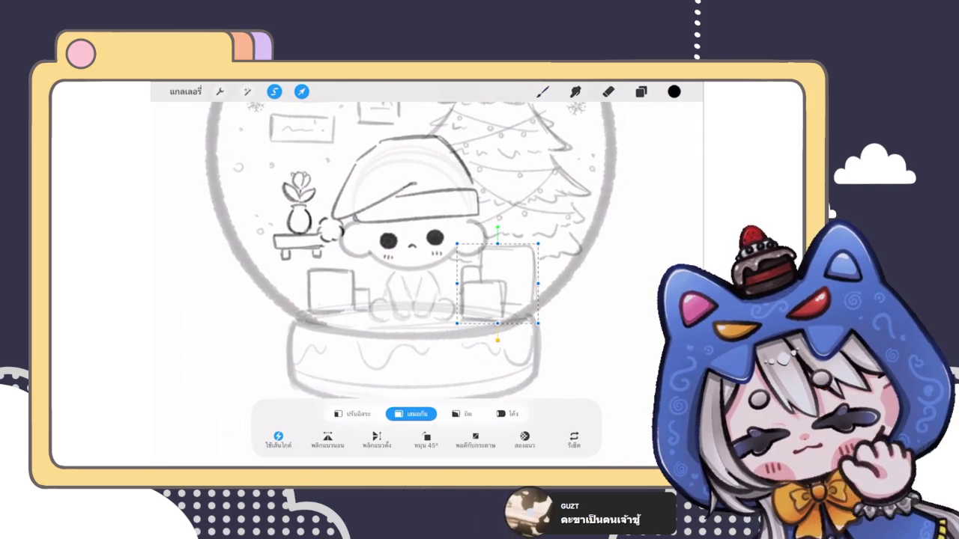
{"action": "left_click_drag", "start_coordinate": [495, 285], "coordinate": [494, 287]}
{"action": "left_click", "coordinate": [543, 91]}
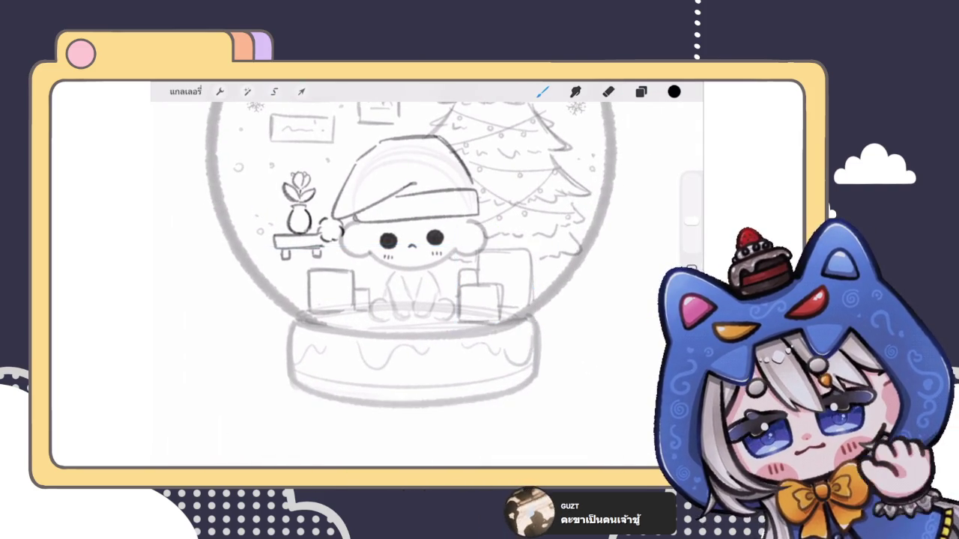
{"action": "scroll", "coordinate": [450, 255], "scroll_direction": "down", "scroll_amount": 3}
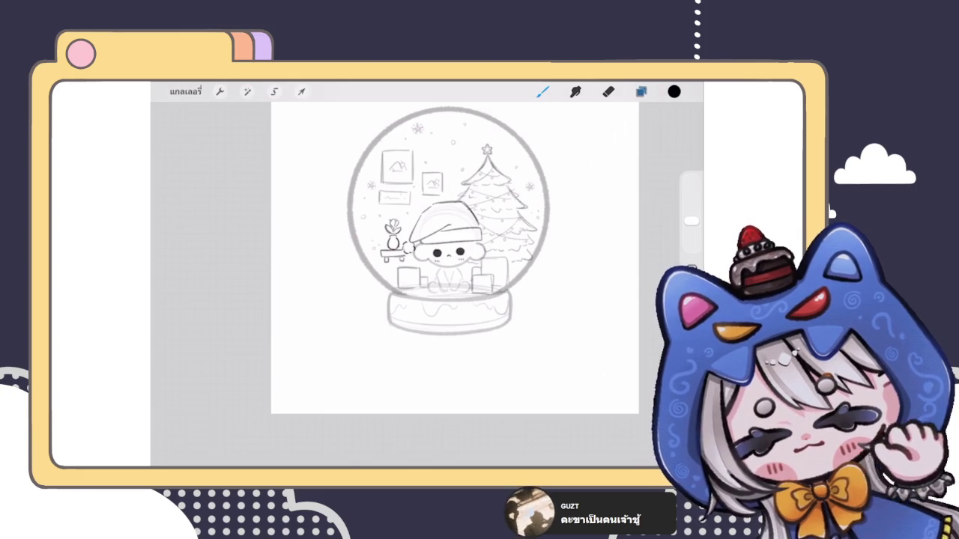
Hide the wall-frames layer 146 and make layer 145 the drawing layer.
{"action": "left_click", "coordinate": [641, 91]}
{"action": "scroll", "coordinate": [585, 300], "scroll_direction": "up", "scroll_amount": 5}
{"action": "left_click", "coordinate": [654, 253]}
{"action": "left_click", "coordinate": [575, 286]}
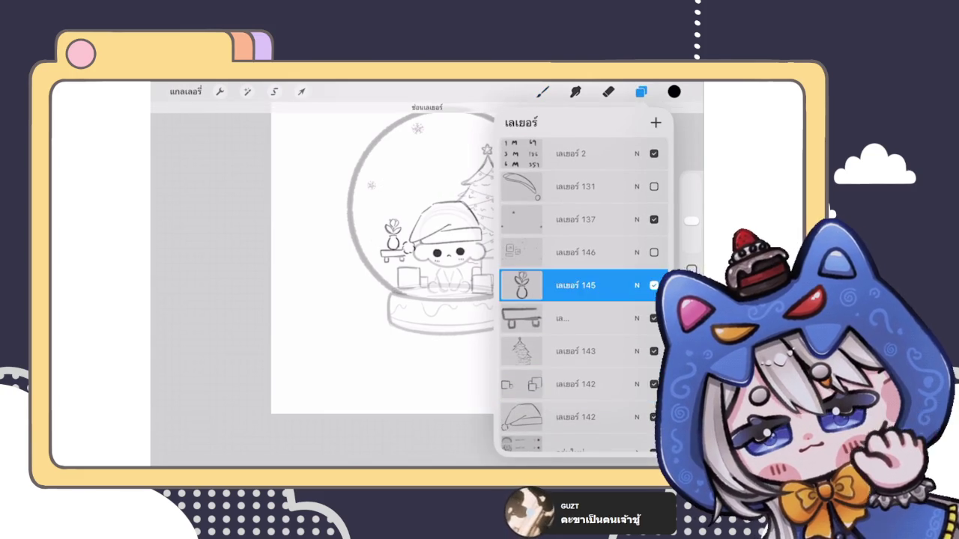
{"action": "left_click", "coordinate": [543, 91]}
Draw the banner rod as two parallel lines with a closed left end and divider mark.
{"action": "scroll", "coordinate": [480, 300], "scroll_direction": "up", "scroll_amount": 5}
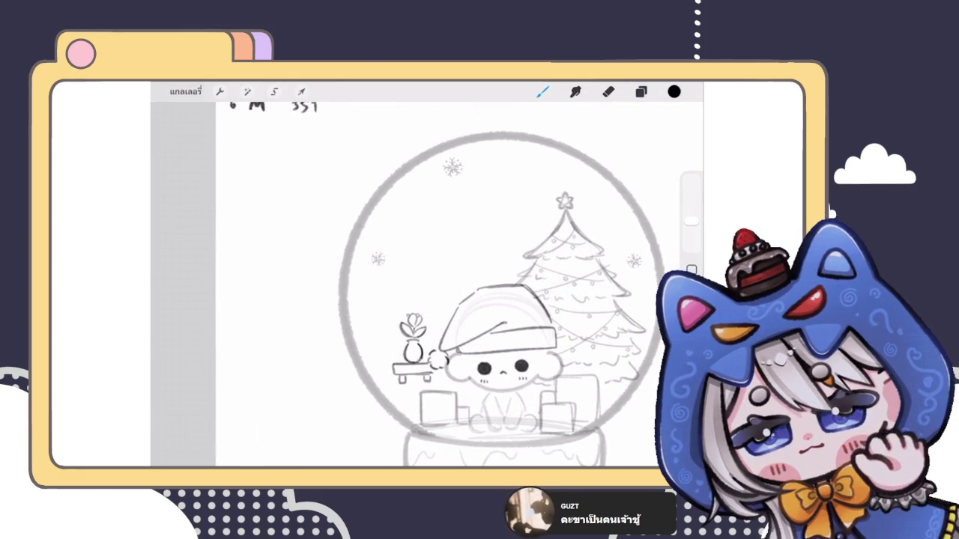
{"action": "left_click_drag", "start_coordinate": [409, 297], "coordinate": [406, 238]}
{"action": "key", "text": "ctrl+z"}
{"action": "left_click_drag", "start_coordinate": [394, 208], "coordinate": [518, 207]}
{"action": "key", "text": "ctrl+z"}
{"action": "scroll", "coordinate": [480, 300], "scroll_direction": "up", "scroll_amount": 3}
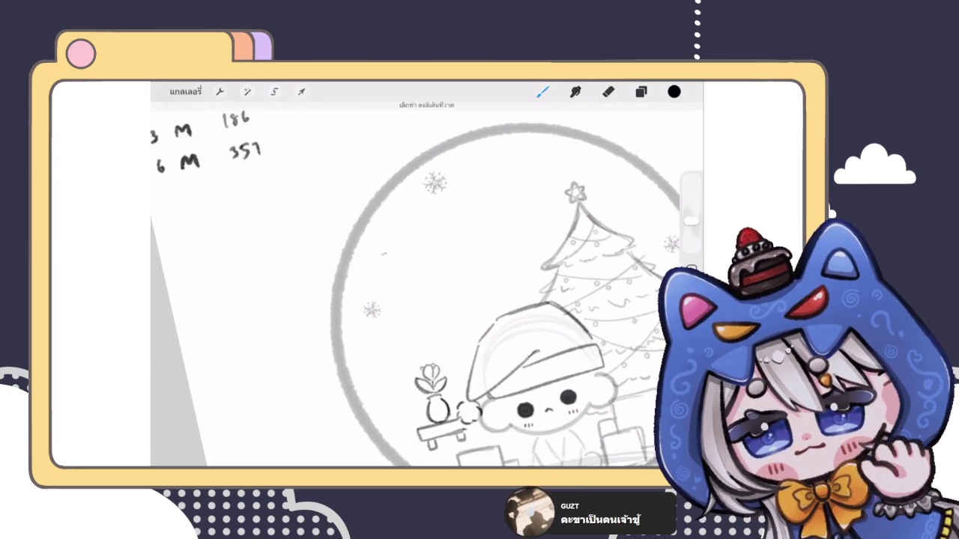
{"action": "left_click_drag", "start_coordinate": [382, 253], "coordinate": [522, 200]}
{"action": "left_click_drag", "start_coordinate": [377, 262], "coordinate": [529, 210]}
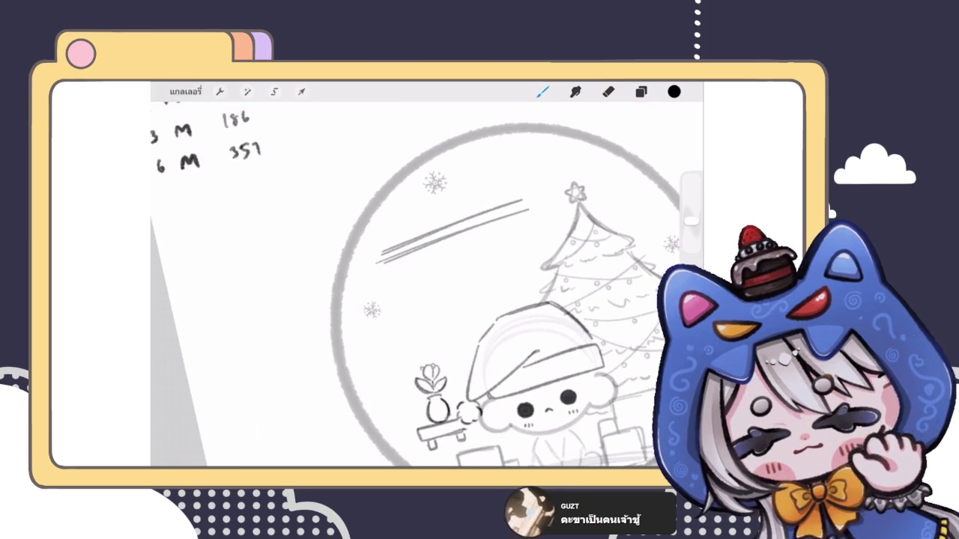
{"action": "scroll", "coordinate": [480, 299], "scroll_direction": "down", "scroll_amount": 3}
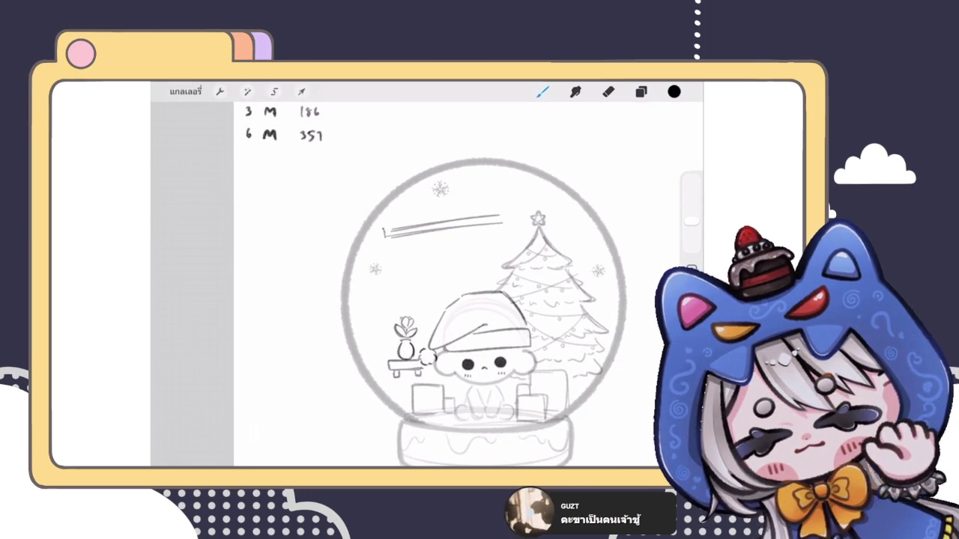
{"action": "left_click_drag", "start_coordinate": [381, 229], "coordinate": [390, 240]}
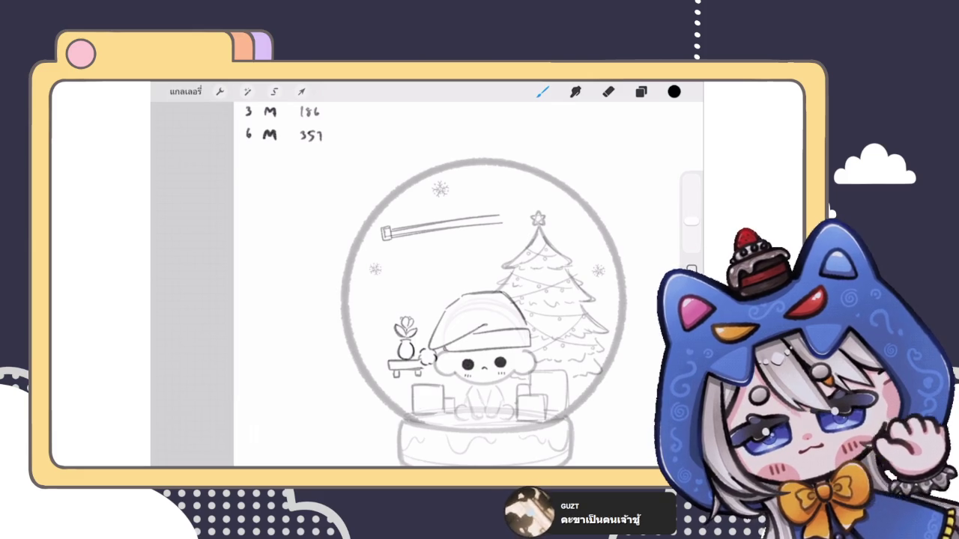
{"action": "scroll", "coordinate": [484, 312], "scroll_direction": "down", "scroll_amount": 2}
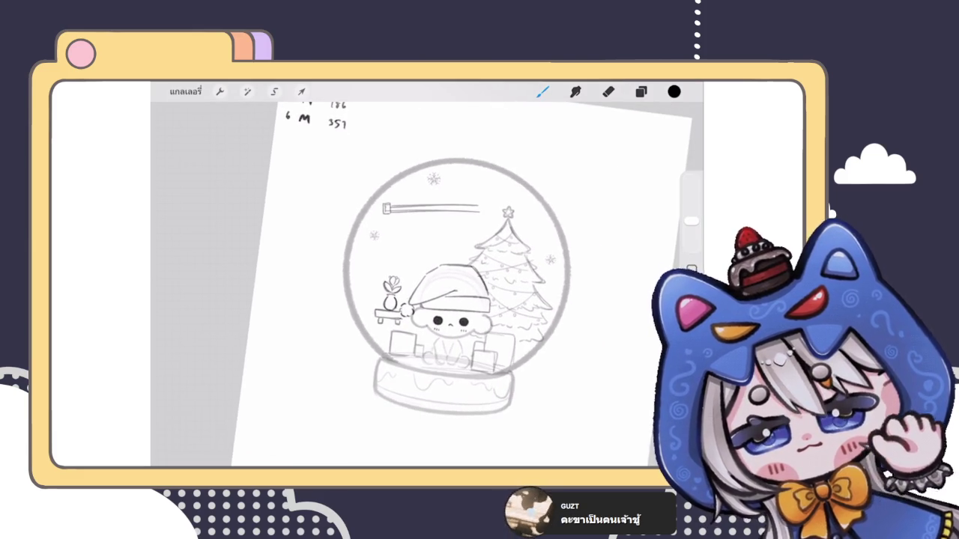
{"action": "mouse_move", "coordinate": [402, 204]}
{"action": "left_mouse_down"}
{"action": "mouse_move", "coordinate": [402, 216]}
{"action": "mouse_move", "coordinate": [441, 215]}
{"action": "mouse_move", "coordinate": [428, 198]}
{"action": "mouse_move", "coordinate": [458, 195]}
{"action": "mouse_move", "coordinate": [463, 205]}
{"action": "left_mouse_up"}
{"action": "scroll", "coordinate": [457, 285], "scroll_direction": "up", "scroll_amount": 2}
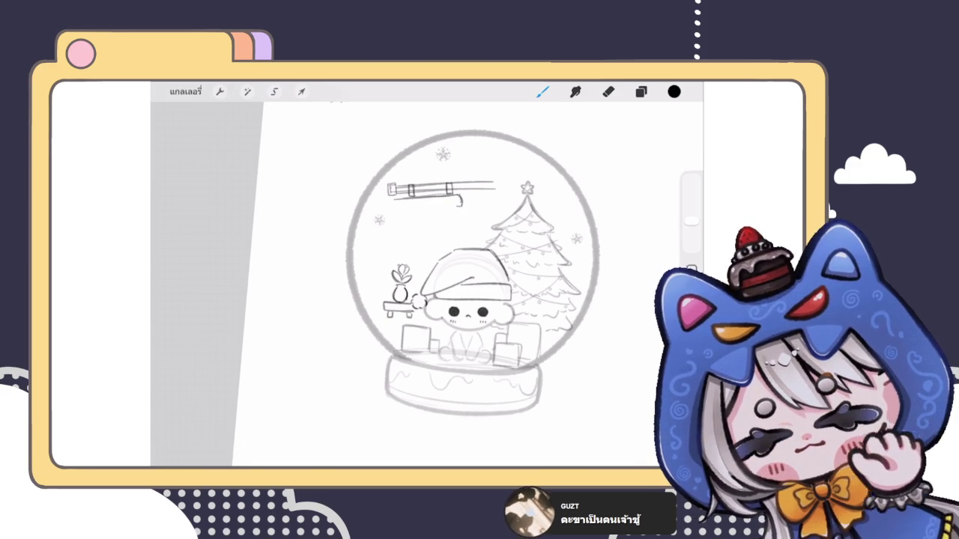
Sketch the banner's rolled top and long left and right edges hanging toward the vase table.
{"action": "mouse_move", "coordinate": [393, 198]}
{"action": "left_mouse_down"}
{"action": "mouse_move", "coordinate": [397, 211]}
{"action": "mouse_move", "coordinate": [454, 207]}
{"action": "mouse_move", "coordinate": [414, 209]}
{"action": "left_mouse_up"}
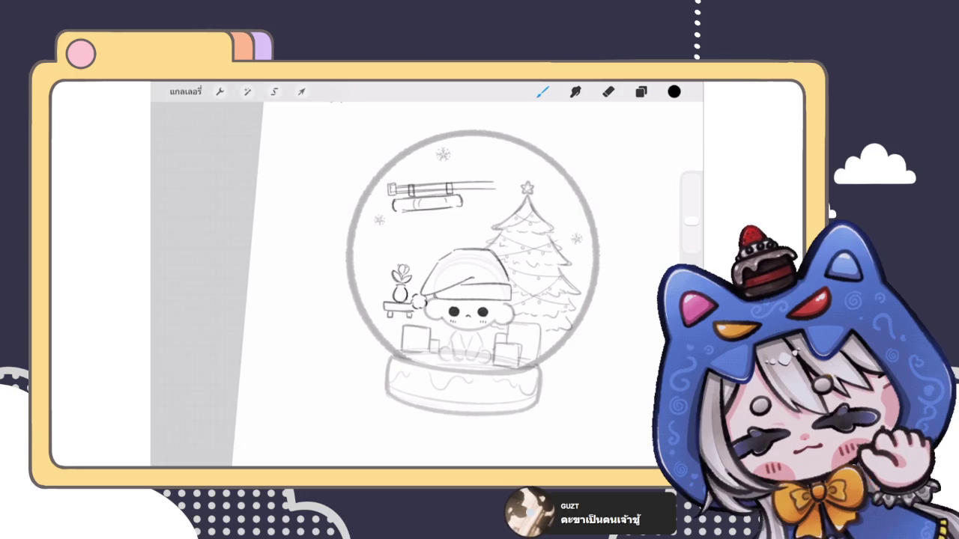
{"action": "scroll", "coordinate": [461, 258], "scroll_direction": "up", "scroll_amount": 1}
{"action": "left_click_drag", "start_coordinate": [372, 184], "coordinate": [371, 236]}
{"action": "left_click_drag", "start_coordinate": [438, 183], "coordinate": [437, 226]}
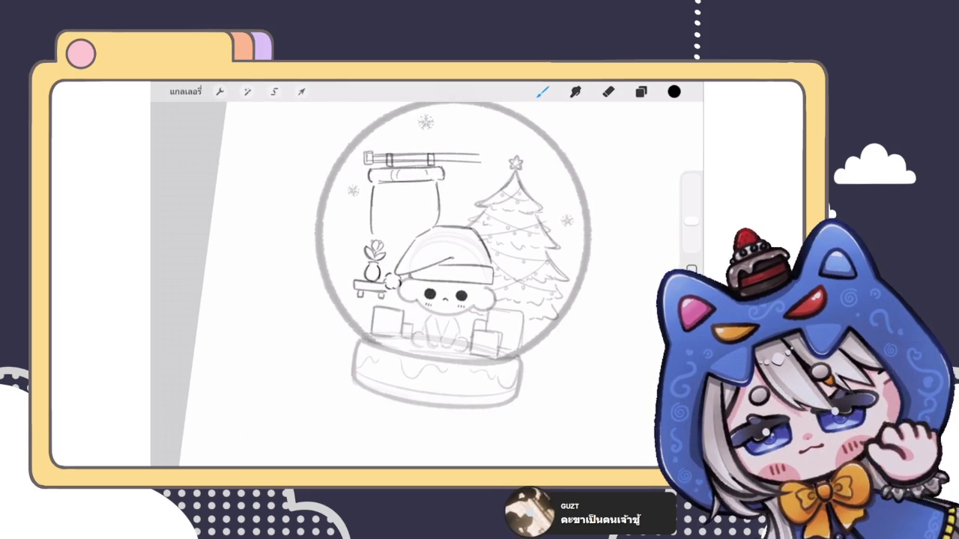
{"action": "scroll", "coordinate": [434, 258], "scroll_direction": "down", "scroll_amount": 2}
{"action": "key", "text": "ctrl+z"}
{"action": "scroll", "coordinate": [443, 240], "scroll_direction": "up", "scroll_amount": 2}
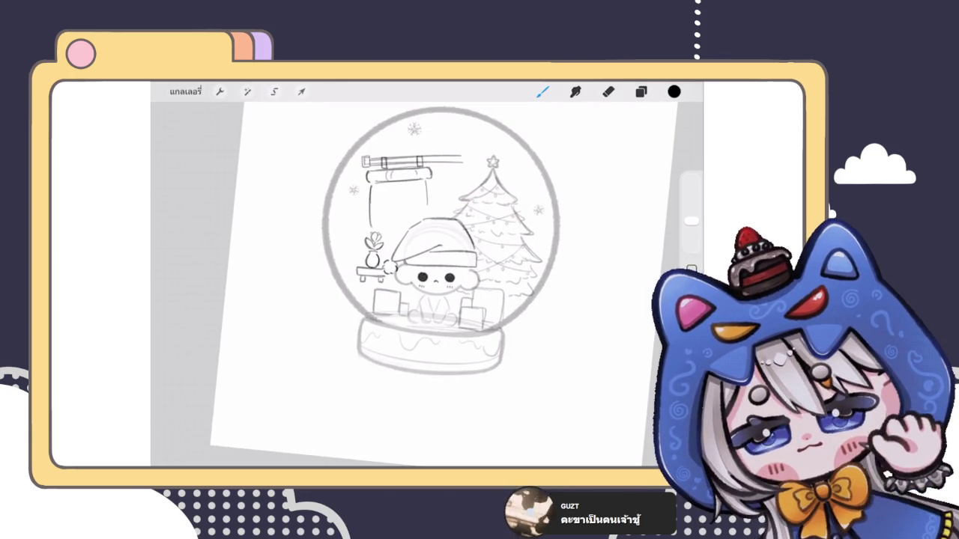
{"action": "left_click_drag", "start_coordinate": [369, 186], "coordinate": [371, 258]}
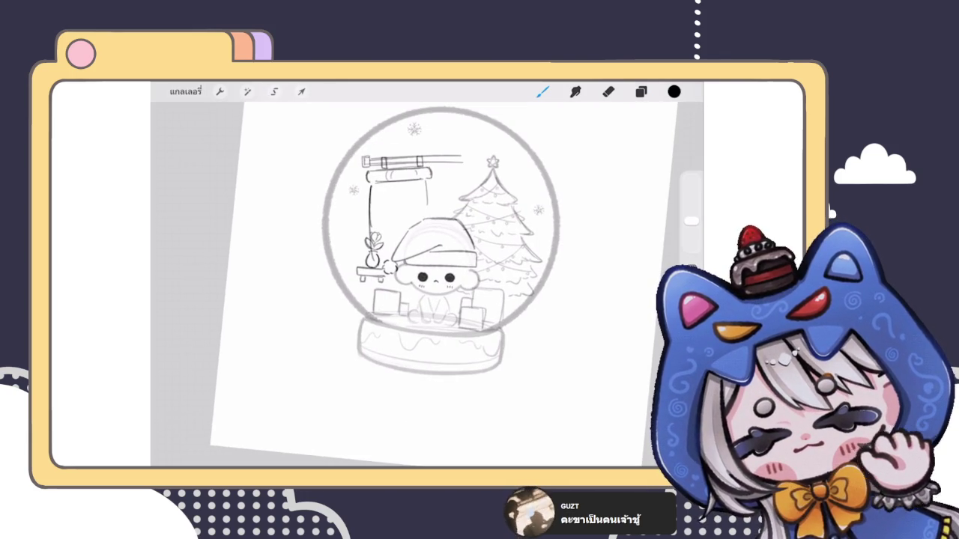
{"action": "left_click_drag", "start_coordinate": [427, 181], "coordinate": [416, 263]}
{"action": "mouse_move", "coordinate": [425, 210]}
{"action": "left_mouse_down"}
{"action": "mouse_move", "coordinate": [407, 268]}
{"action": "mouse_move", "coordinate": [376, 283]}
{"action": "mouse_move", "coordinate": [405, 284]}
{"action": "mouse_move", "coordinate": [375, 312]}
{"action": "mouse_move", "coordinate": [408, 311]}
{"action": "left_mouse_up"}
{"action": "left_click_drag", "start_coordinate": [409, 285], "coordinate": [408, 309]}
{"action": "scroll", "coordinate": [435, 247], "scroll_direction": "down", "scroll_amount": 5}
{"action": "scroll", "coordinate": [431, 254], "scroll_direction": "up", "scroll_amount": 3}
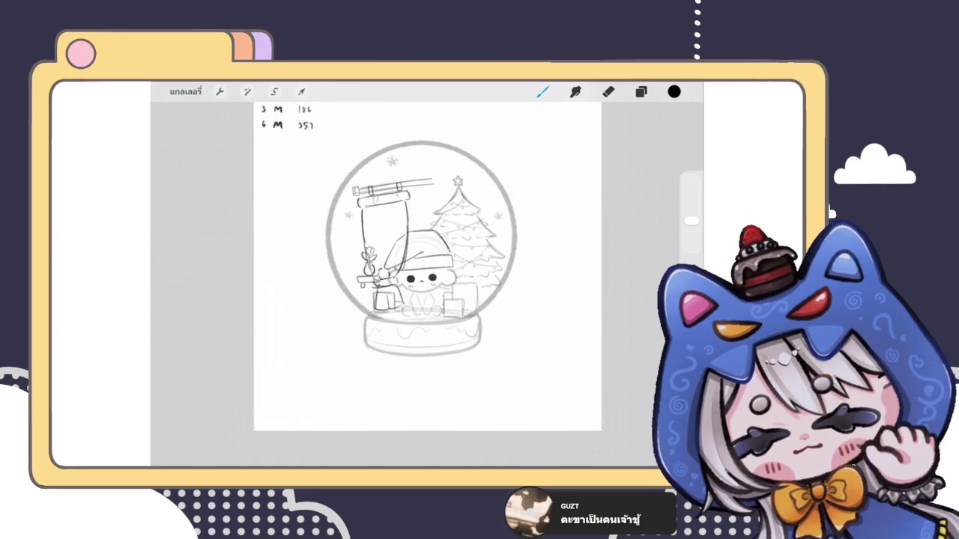
Nudge the banner sketch slightly up and left with Transform.
{"action": "left_click", "coordinate": [301, 91]}
{"action": "left_click_drag", "start_coordinate": [394, 240], "coordinate": [391, 239]}
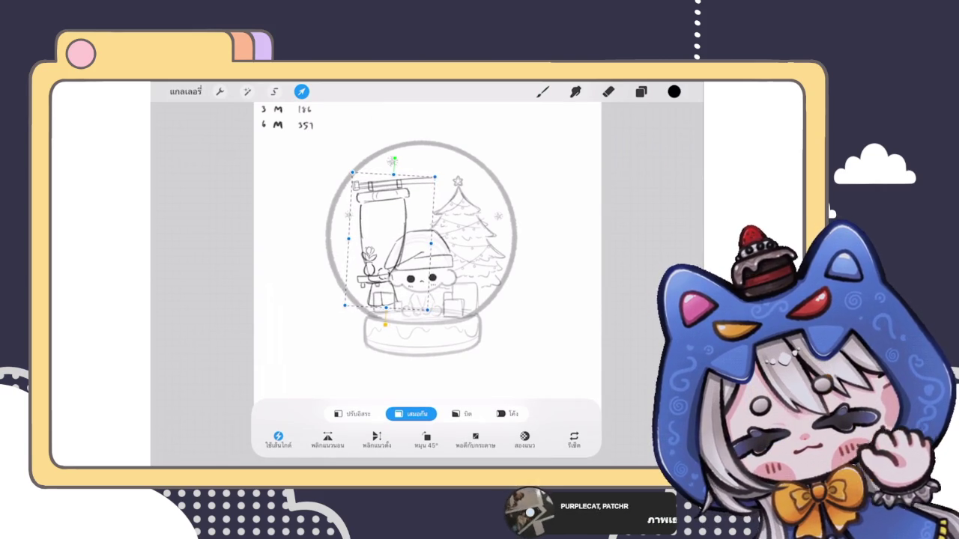
{"action": "left_click", "coordinate": [576, 92]}
Lower layer 147's opacity to 12% so the banner fades.
{"action": "left_click", "coordinate": [640, 92]}
{"action": "left_click", "coordinate": [637, 280]}
{"action": "left_click_drag", "start_coordinate": [658, 264], "coordinate": [525, 264]}
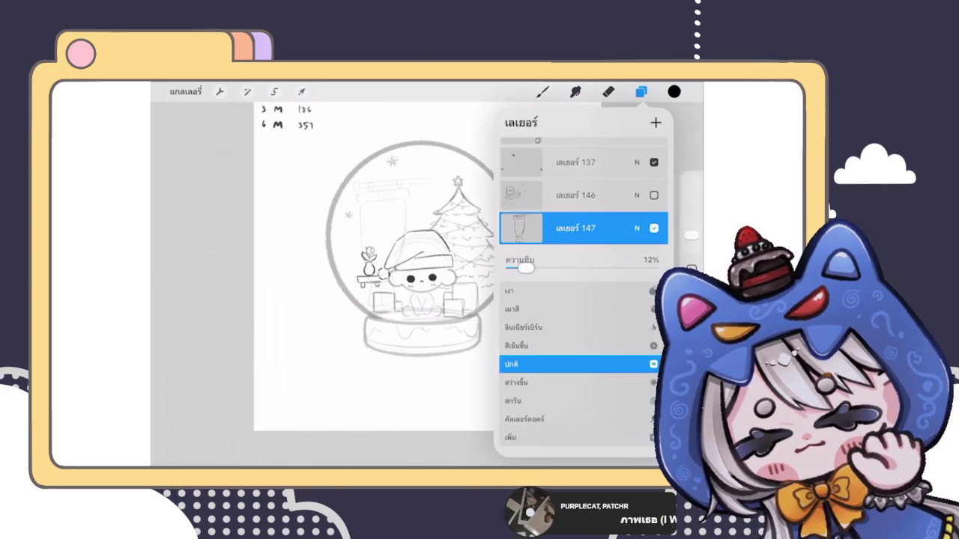
{"action": "left_click", "coordinate": [637, 230]}
{"action": "scroll", "coordinate": [413, 284], "scroll_direction": "up", "scroll_amount": 5}
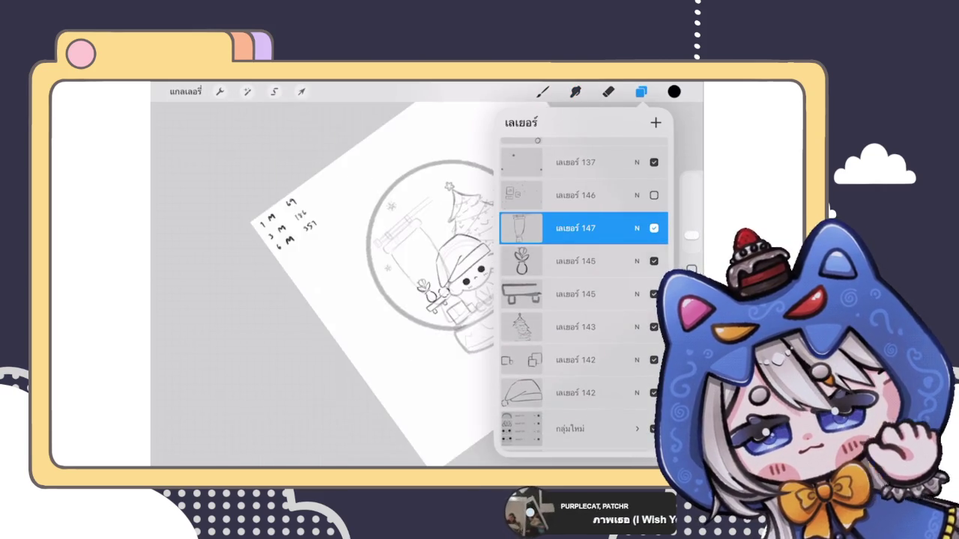
{"action": "left_click", "coordinate": [640, 91]}
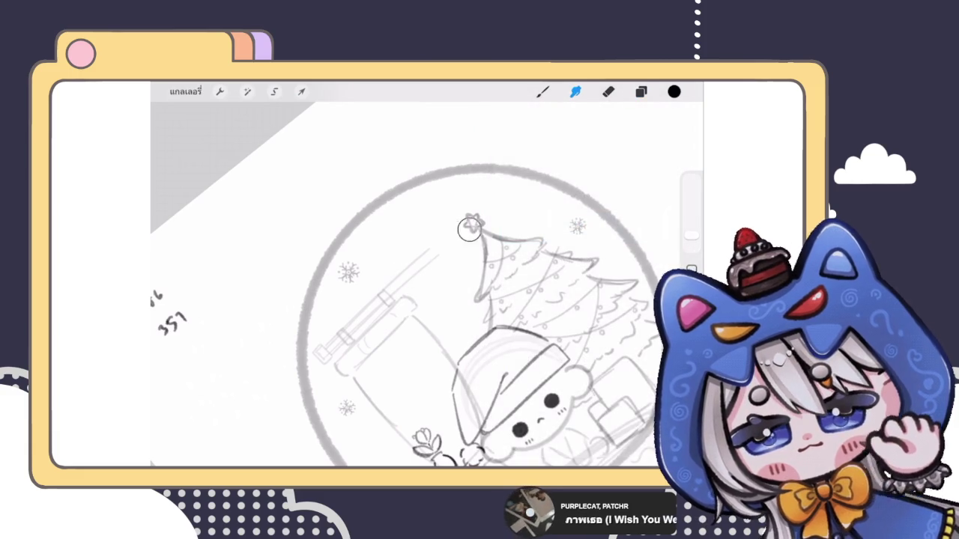
Add trial pencil strokes inside the globe, undoing the last one.
{"action": "left_click", "coordinate": [607, 91]}
{"action": "left_click", "coordinate": [543, 91]}
{"action": "left_click_drag", "start_coordinate": [448, 239], "coordinate": [394, 289]}
{"action": "left_click_drag", "start_coordinate": [446, 243], "coordinate": [412, 273]}
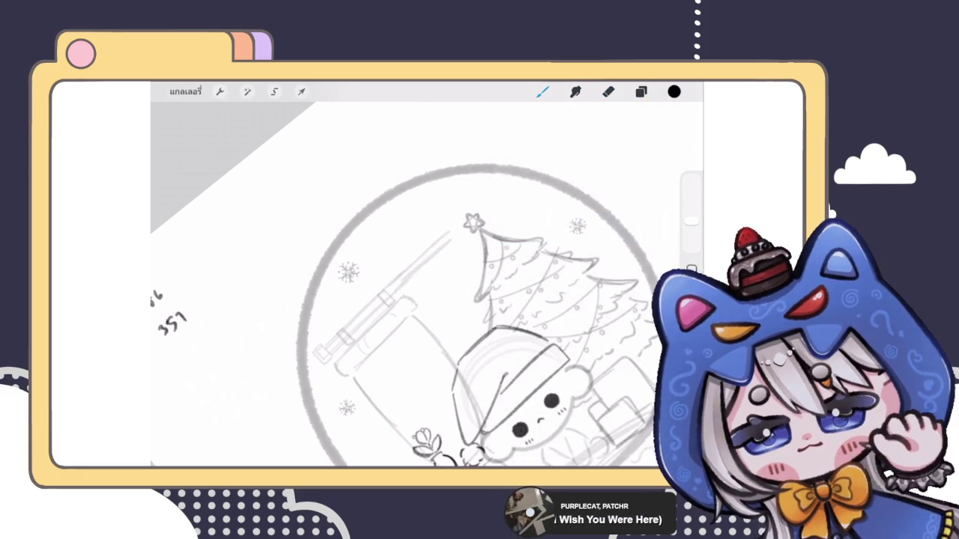
{"action": "key", "text": "ctrl+z"}
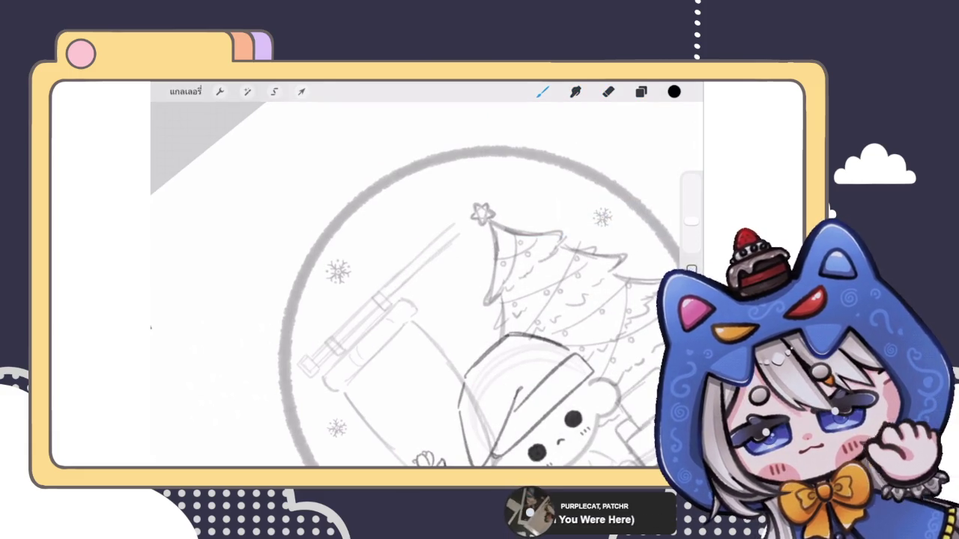
{"action": "scroll", "coordinate": [435, 285], "scroll_direction": "down", "scroll_amount": 5}
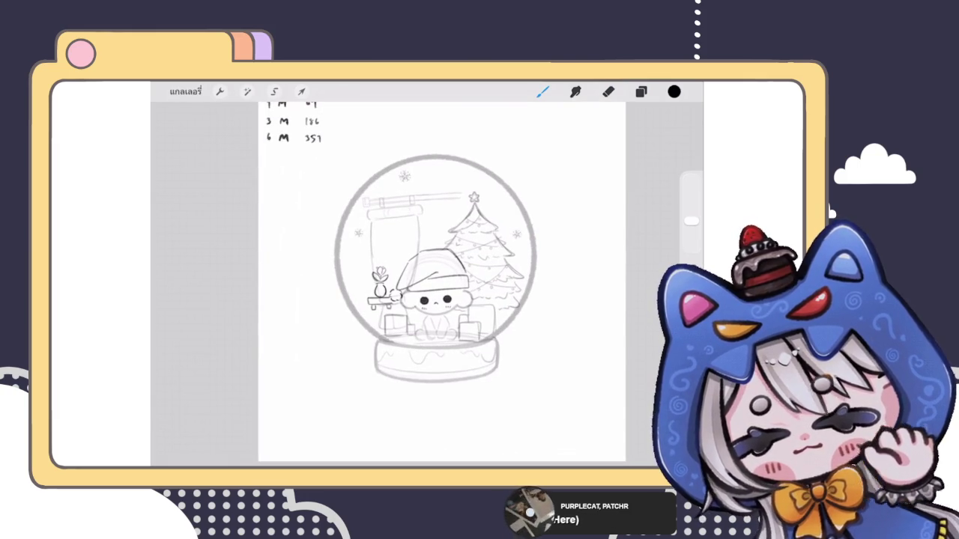
{"action": "key", "text": "e"}
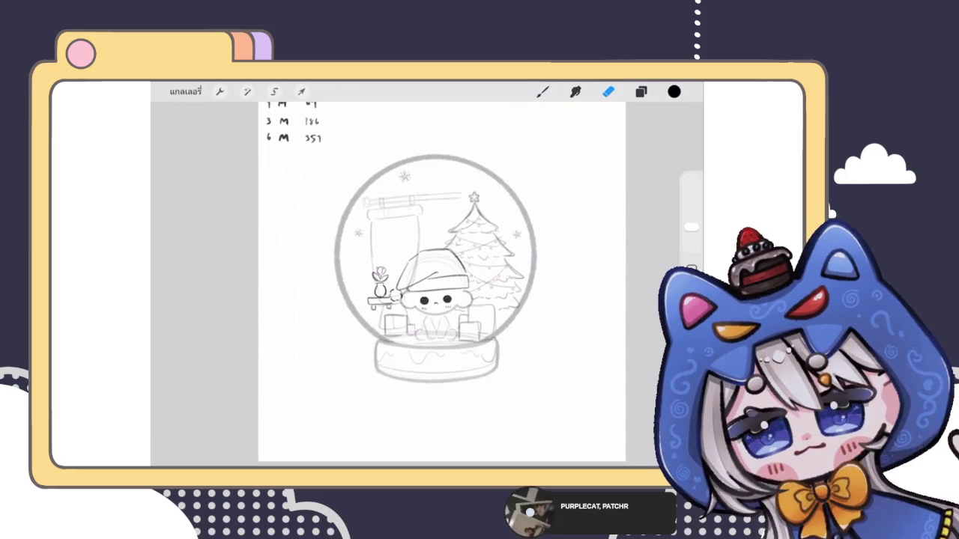
{"action": "scroll", "coordinate": [435, 285], "scroll_direction": "up", "scroll_amount": 3}
{"action": "key", "text": "b"}
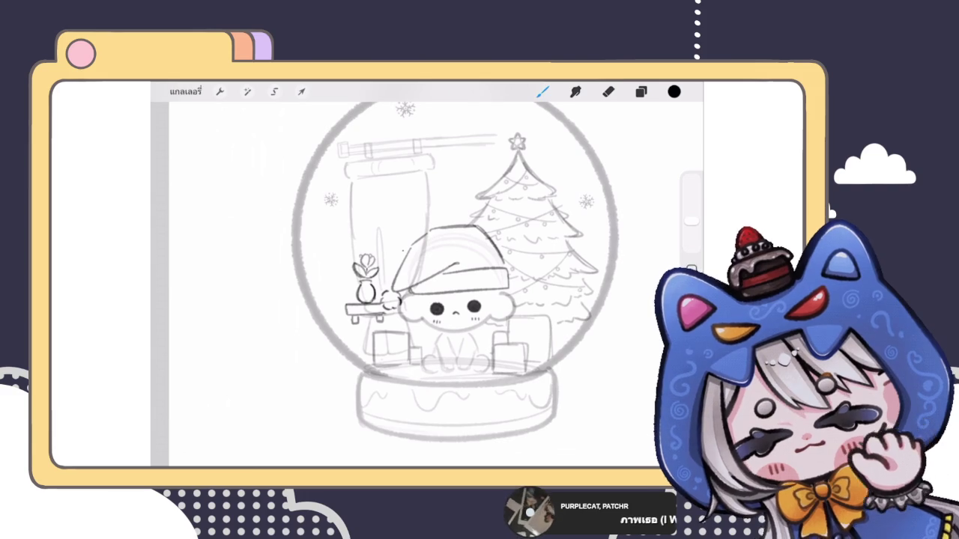
{"action": "scroll", "coordinate": [427, 270], "scroll_direction": "down", "scroll_amount": 5}
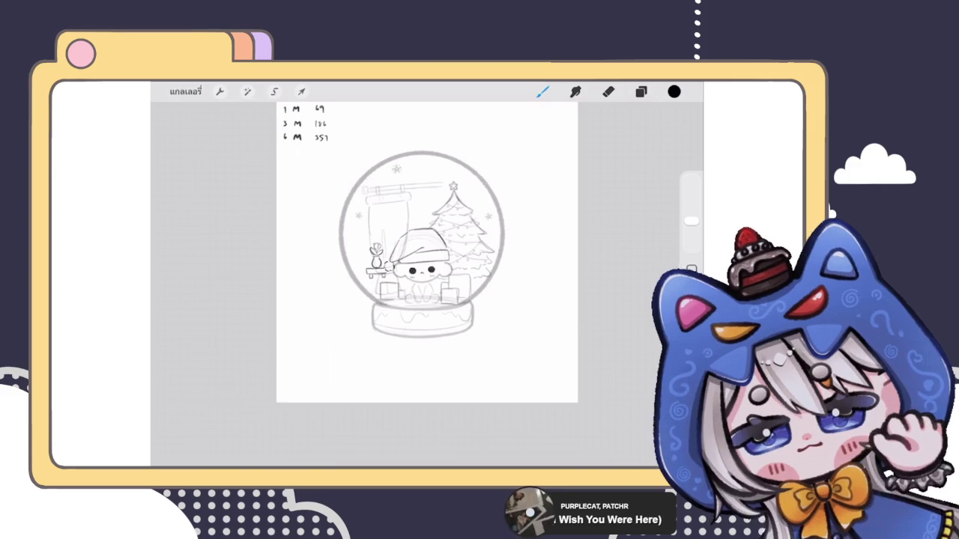
{"action": "scroll", "coordinate": [427, 248], "scroll_direction": "up", "scroll_amount": 3}
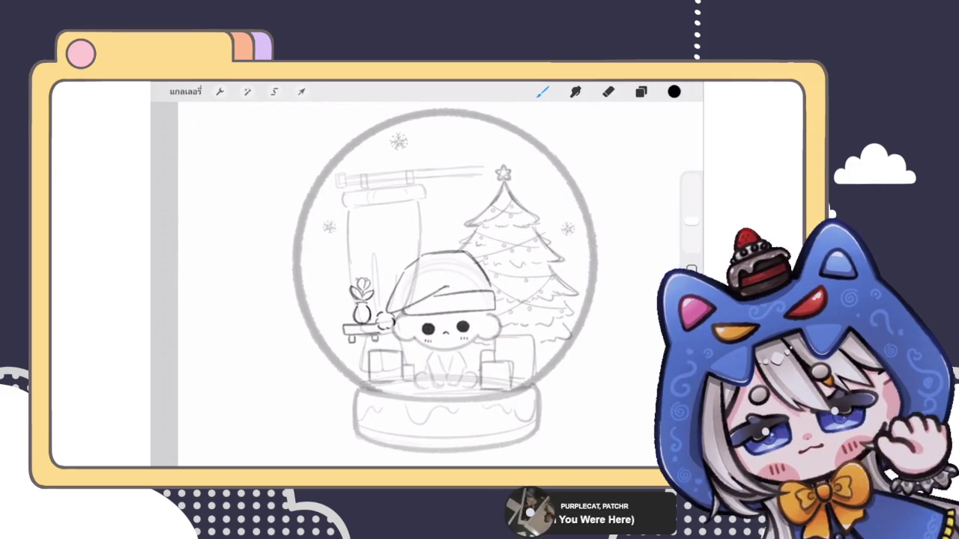
Sketch a line right of the banner, a stroke by the rod, and faint arcs over the hat.
{"action": "left_click_drag", "start_coordinate": [439, 195], "coordinate": [441, 243]}
{"action": "left_click_drag", "start_coordinate": [435, 188], "coordinate": [484, 185]}
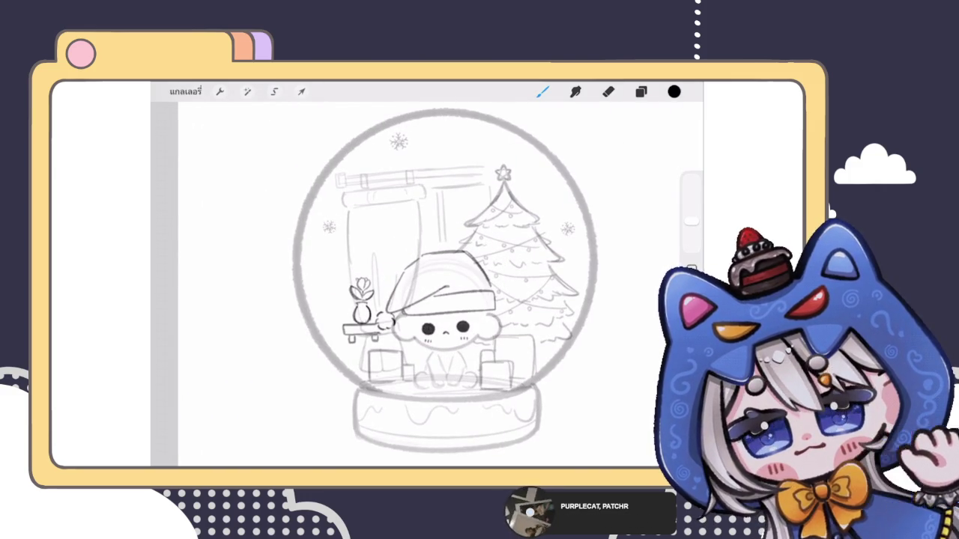
{"action": "scroll", "coordinate": [449, 255], "scroll_direction": "down", "scroll_amount": 3}
{"action": "scroll", "coordinate": [450, 285], "scroll_direction": "up", "scroll_amount": 3}
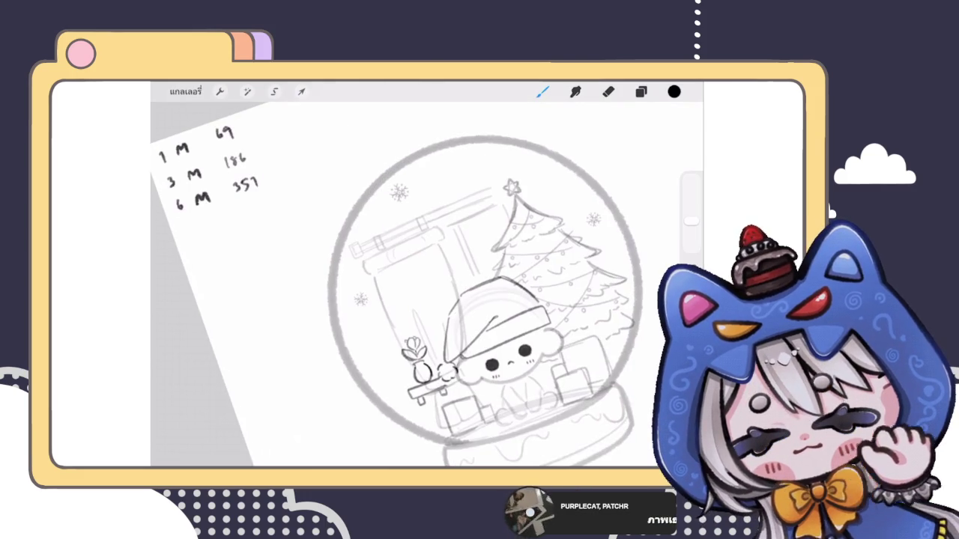
{"action": "left_click_drag", "start_coordinate": [456, 296], "coordinate": [496, 269]}
{"action": "scroll", "coordinate": [464, 299], "scroll_direction": "up", "scroll_amount": 3}
{"action": "left_click_drag", "start_coordinate": [435, 283], "coordinate": [491, 256]}
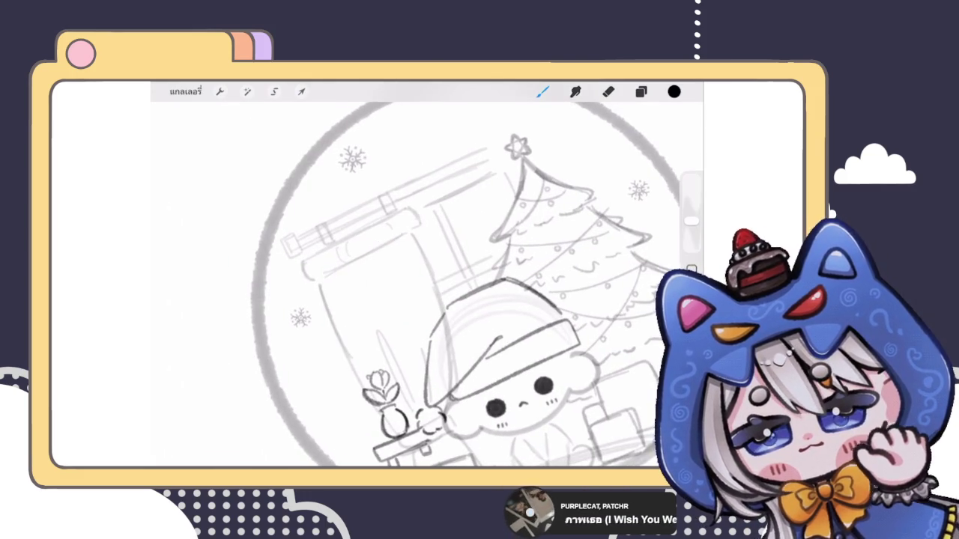
{"action": "scroll", "coordinate": [427, 285], "scroll_direction": "down", "scroll_amount": 3}
{"action": "key", "text": "ctrl+z"}
{"action": "scroll", "coordinate": [427, 285], "scroll_direction": "up", "scroll_amount": 3}
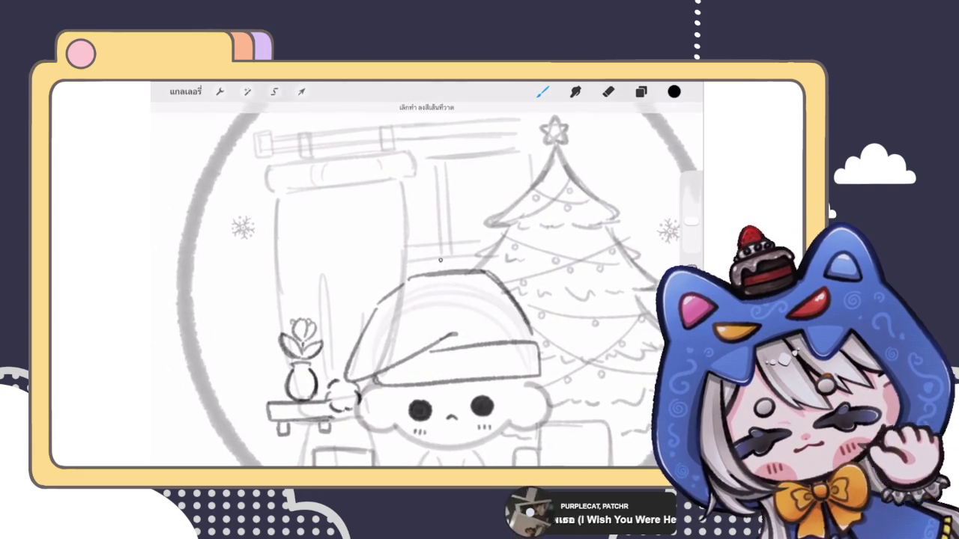
{"action": "scroll", "coordinate": [427, 284], "scroll_direction": "down", "scroll_amount": 5}
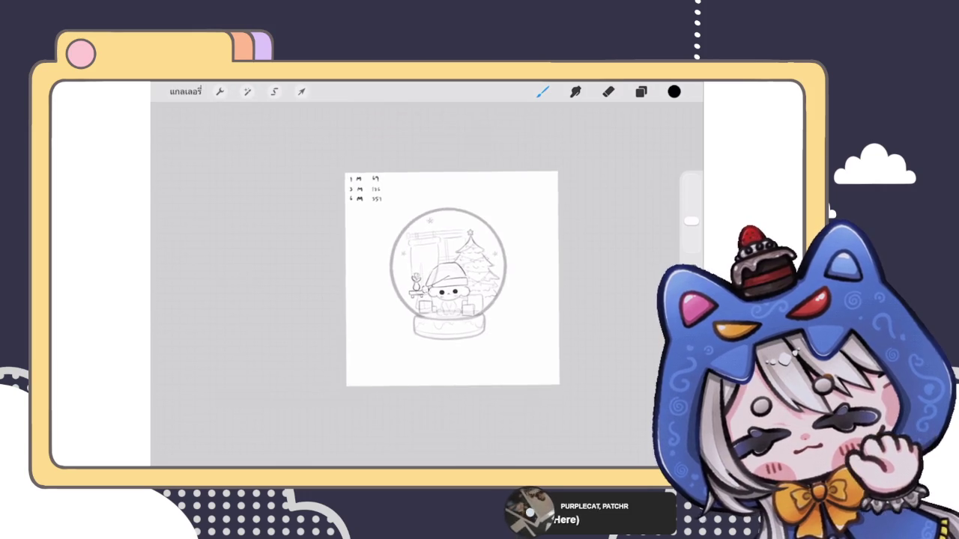
{"action": "scroll", "coordinate": [424, 262], "scroll_direction": "up", "scroll_amount": 2}
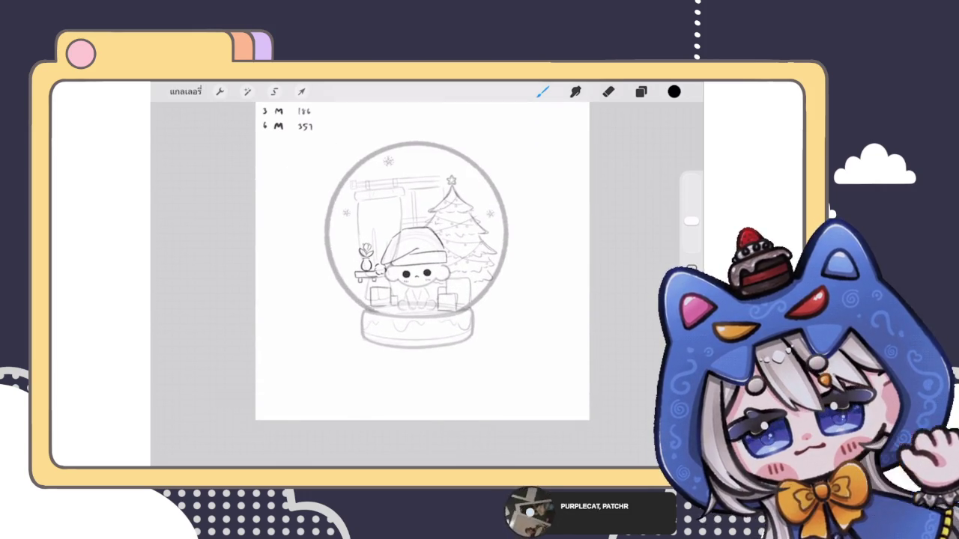
{"action": "left_click", "coordinate": [641, 92]}
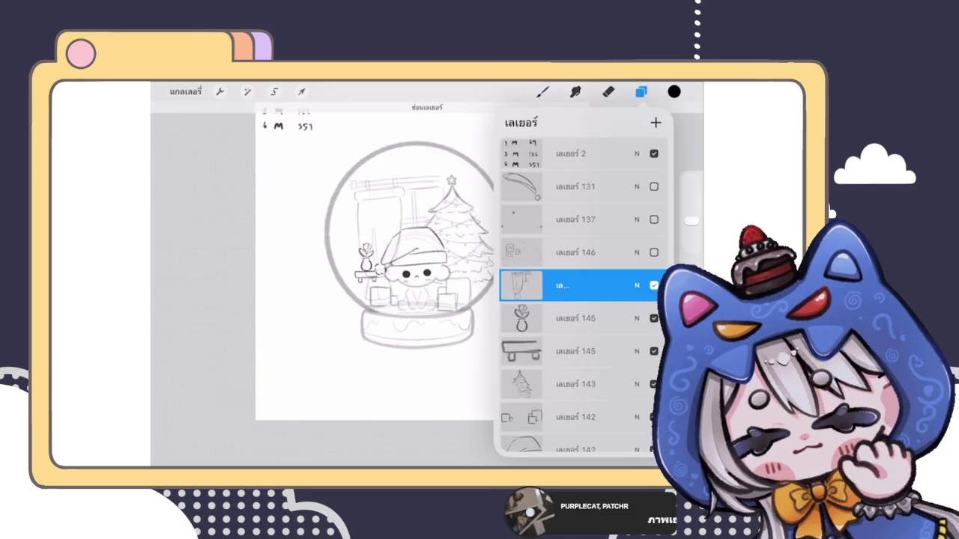
Briefly show layer 146, hide it again, and reselect the sketch layer.
{"action": "left_click", "coordinate": [575, 252]}
{"action": "left_click", "coordinate": [653, 252]}
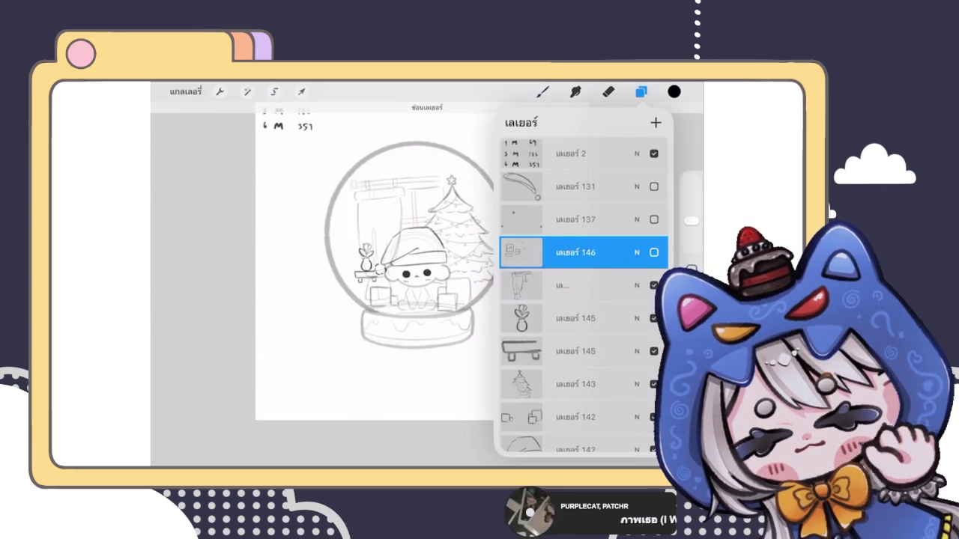
{"action": "left_click", "coordinate": [653, 252]}
{"action": "left_click", "coordinate": [575, 285]}
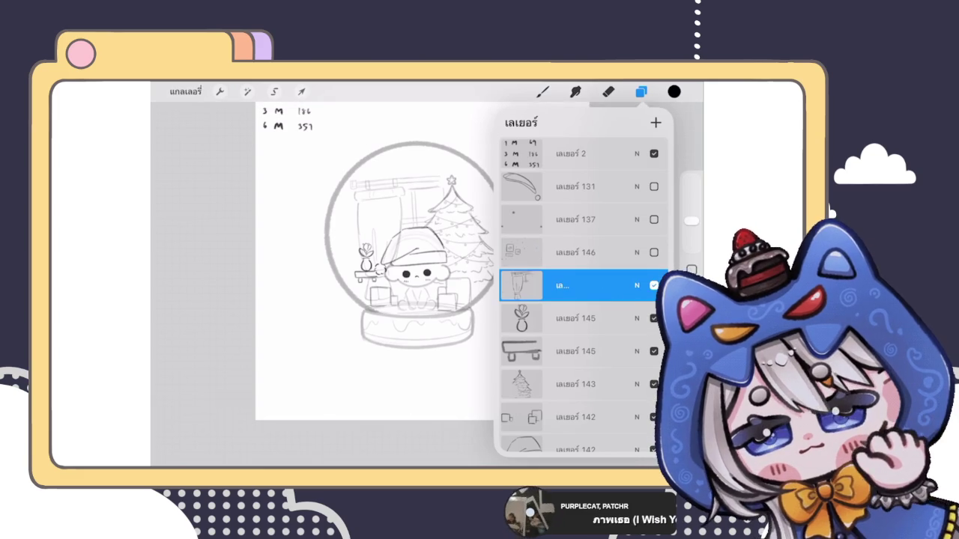
{"action": "left_click", "coordinate": [543, 91]}
Erase a trial snowflake by the left wall and dot tiny snowflakes inside the globe.
{"action": "scroll", "coordinate": [449, 285], "scroll_direction": "up", "scroll_amount": 3}
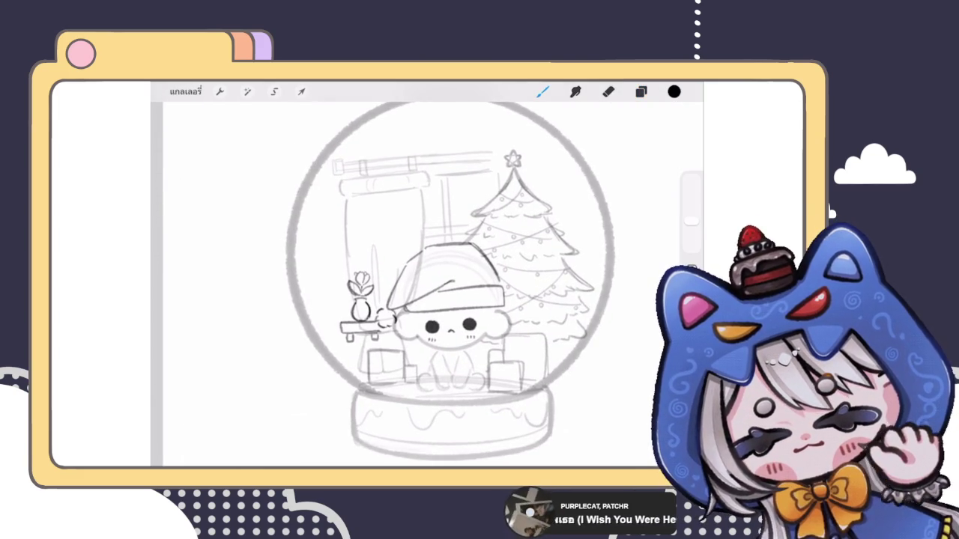
{"action": "left_click_drag", "start_coordinate": [332, 256], "coordinate": [337, 264]}
{"action": "mouse_move", "coordinate": [336, 256]}
{"action": "left_mouse_down"}
{"action": "mouse_move", "coordinate": [328, 265]}
{"action": "mouse_move", "coordinate": [336, 260]}
{"action": "left_mouse_up"}
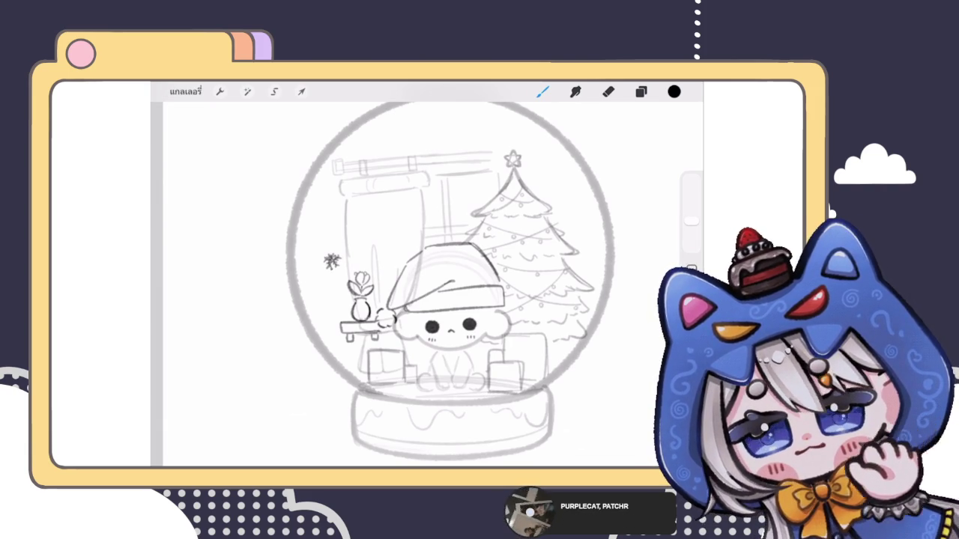
{"action": "left_click", "coordinate": [607, 92]}
{"action": "left_click_drag", "start_coordinate": [332, 260], "coordinate": [323, 226]}
{"action": "left_click", "coordinate": [543, 91]}
{"action": "left_click", "coordinate": [324, 263]}
{"action": "left_click", "coordinate": [456, 132]}
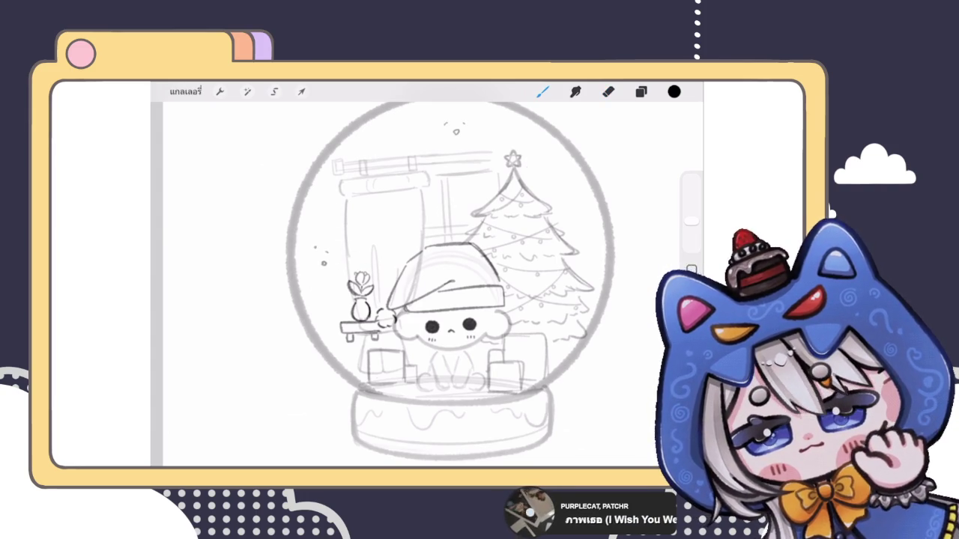
{"action": "scroll", "coordinate": [450, 285], "scroll_direction": "down", "scroll_amount": 5}
{"action": "key", "text": "ctrl+z"}
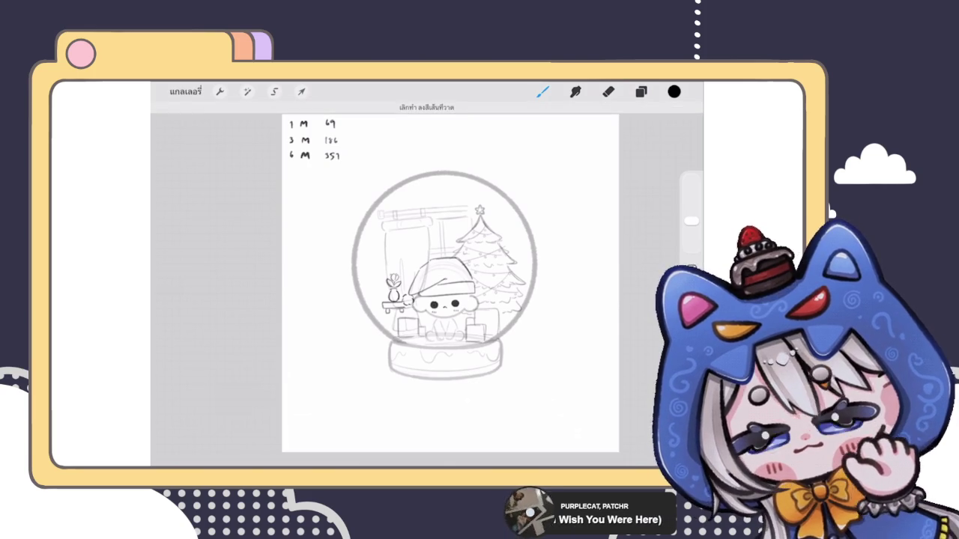
Draw the elongated shooting-star arc across the globe's top after undoing a stray stroke.
{"action": "scroll", "coordinate": [442, 292], "scroll_direction": "up", "scroll_amount": 3}
{"action": "left_click_drag", "start_coordinate": [448, 180], "coordinate": [509, 213]}
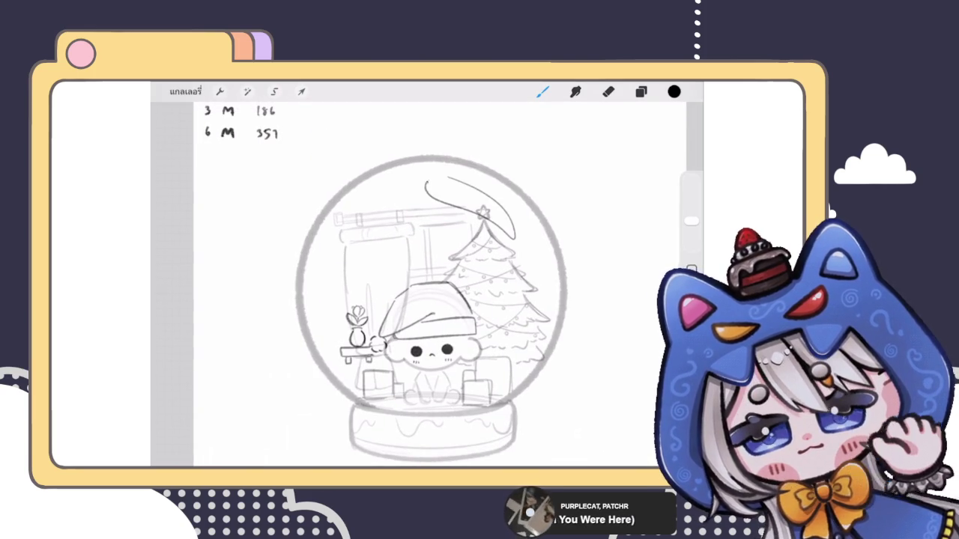
{"action": "key", "text": "ctrl+z"}
{"action": "scroll", "coordinate": [427, 299], "scroll_direction": "down", "scroll_amount": 2}
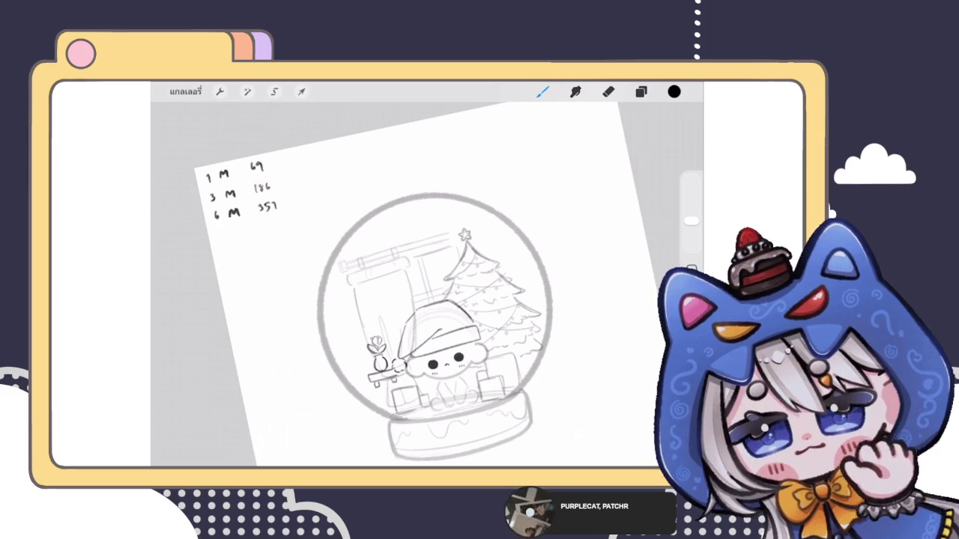
{"action": "scroll", "coordinate": [427, 285], "scroll_direction": "up", "scroll_amount": 5}
{"action": "mouse_move", "coordinate": [398, 271]}
{"action": "left_mouse_down"}
{"action": "mouse_move", "coordinate": [535, 204]}
{"action": "mouse_move", "coordinate": [397, 291]}
{"action": "left_mouse_up"}
{"action": "mouse_move", "coordinate": [449, 251]}
{"action": "left_mouse_down"}
{"action": "mouse_move", "coordinate": [534, 207]}
{"action": "mouse_move", "coordinate": [397, 288]}
{"action": "left_mouse_up"}
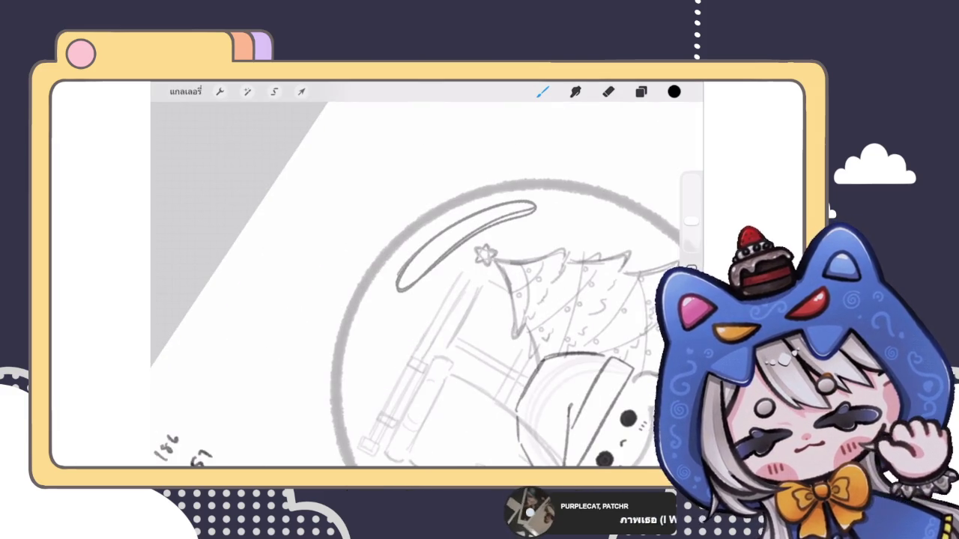
{"action": "scroll", "coordinate": [427, 285], "scroll_direction": "down", "scroll_amount": 5}
{"action": "scroll", "coordinate": [479, 285], "scroll_direction": "down", "scroll_amount": 3}
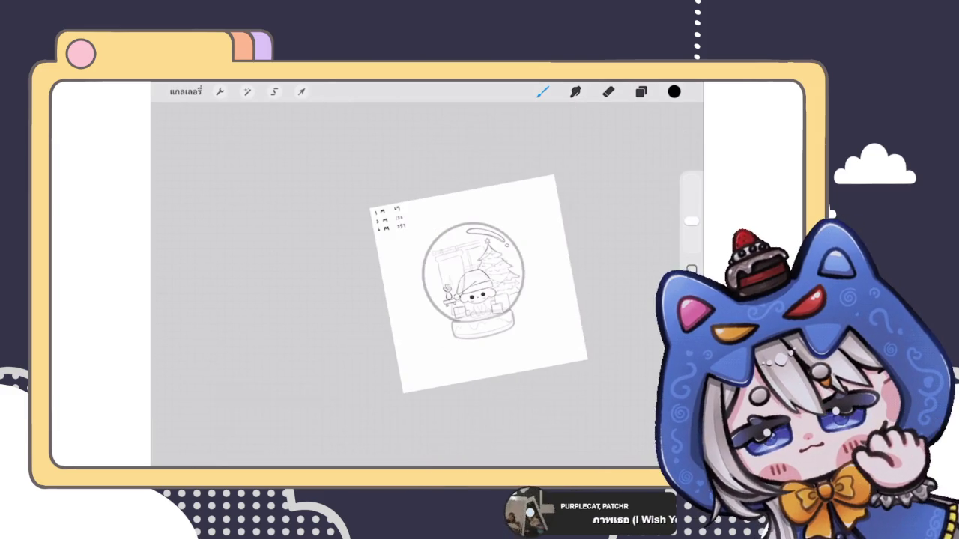
{"action": "scroll", "coordinate": [458, 267], "scroll_direction": "up", "scroll_amount": 2}
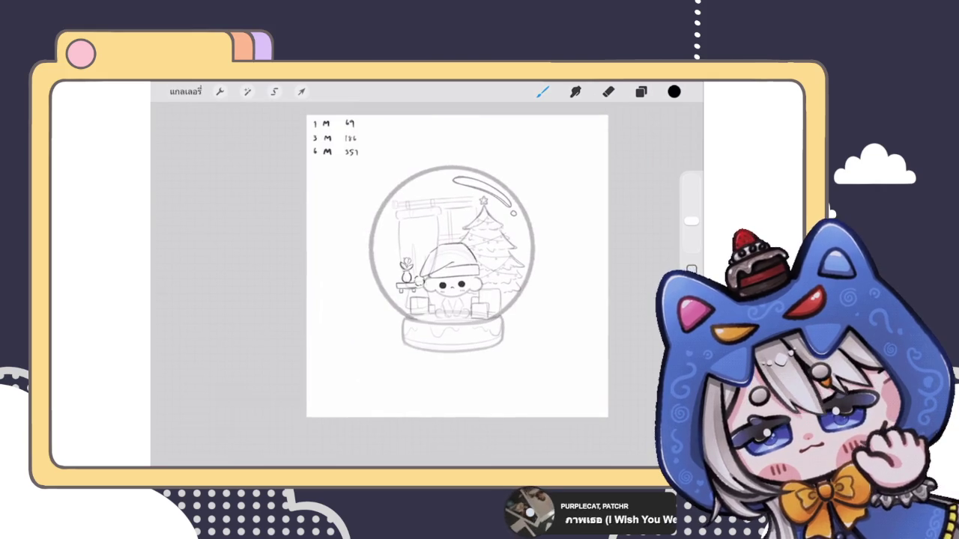
Set arc layer 148's opacity to 40%.
{"action": "left_click", "coordinate": [640, 91]}
{"action": "left_click", "coordinate": [637, 280]}
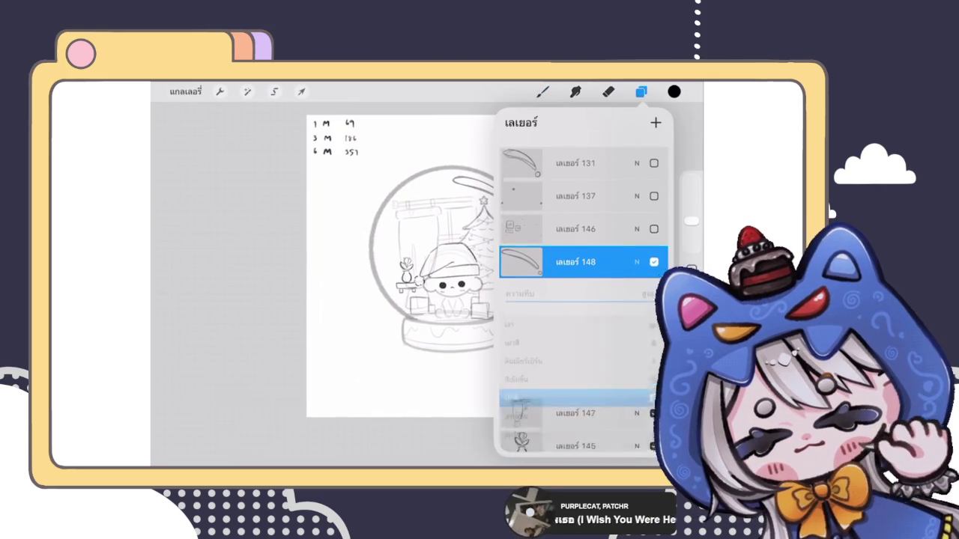
{"action": "left_click", "coordinate": [637, 228]}
{"action": "left_click", "coordinate": [542, 91]}
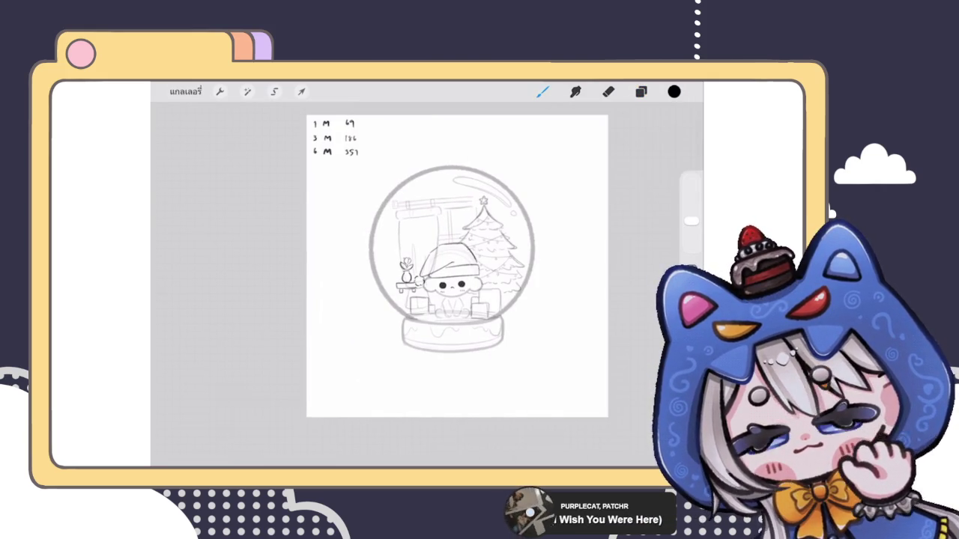
{"action": "scroll", "coordinate": [457, 266], "scroll_direction": "down", "scroll_amount": 2}
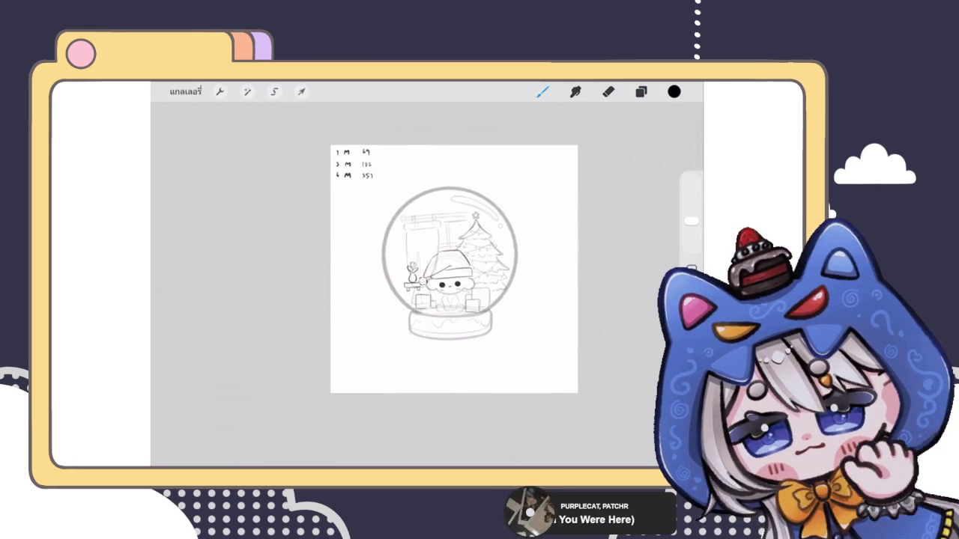
{"action": "scroll", "coordinate": [454, 268], "scroll_direction": "up", "scroll_amount": 3}
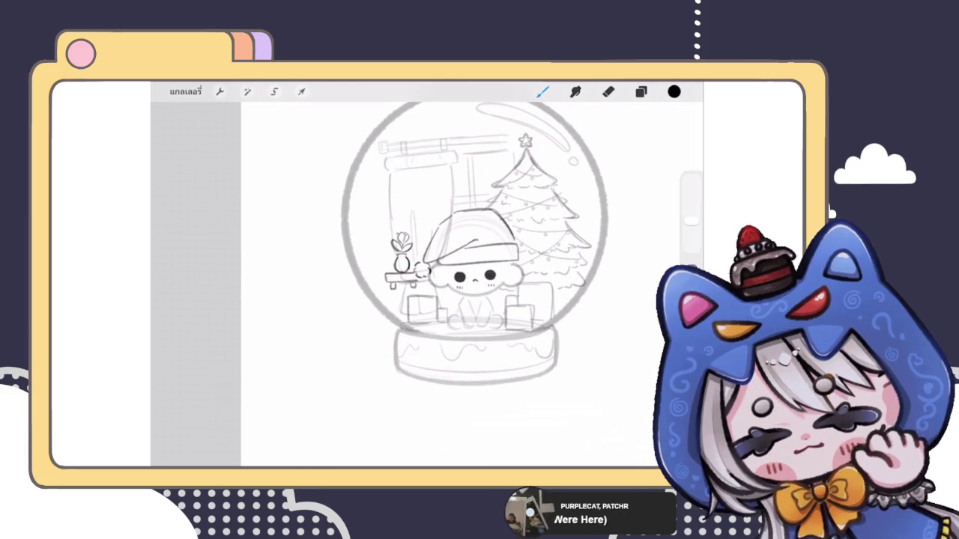
Group the vase and table layers and move the group left inside the globe.
{"action": "left_click", "coordinate": [641, 91]}
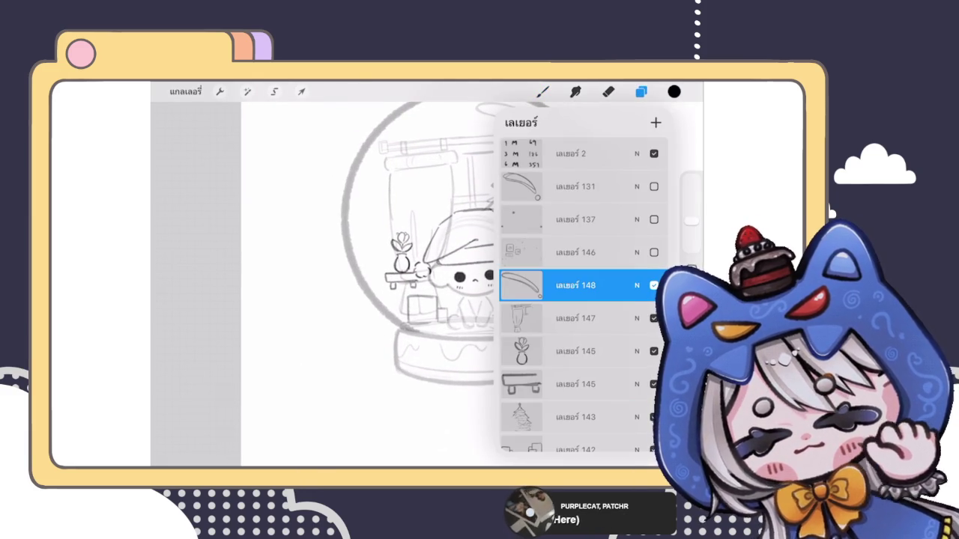
{"action": "left_click", "coordinate": [575, 351]}
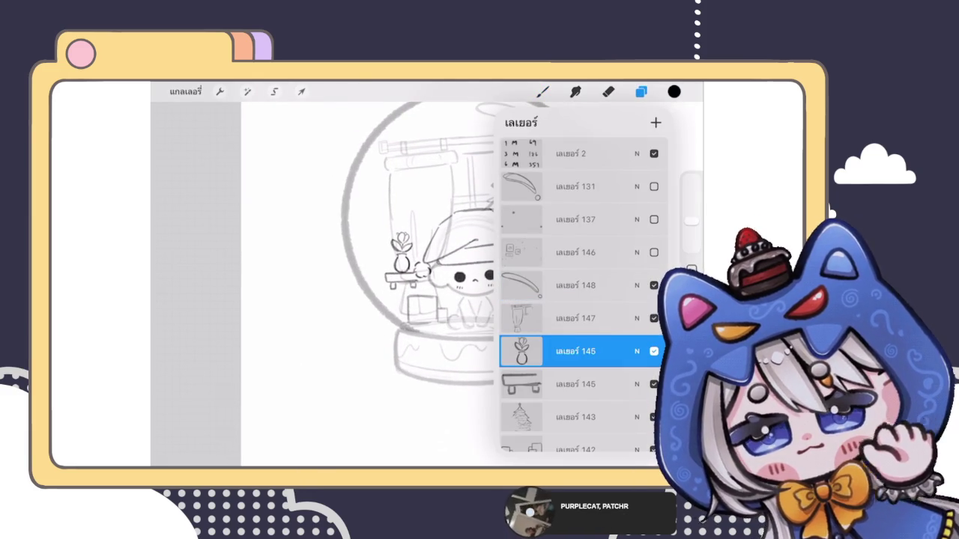
{"action": "left_click_drag", "start_coordinate": [546, 384], "coordinate": [607, 384]}
{"action": "left_click", "coordinate": [628, 122]}
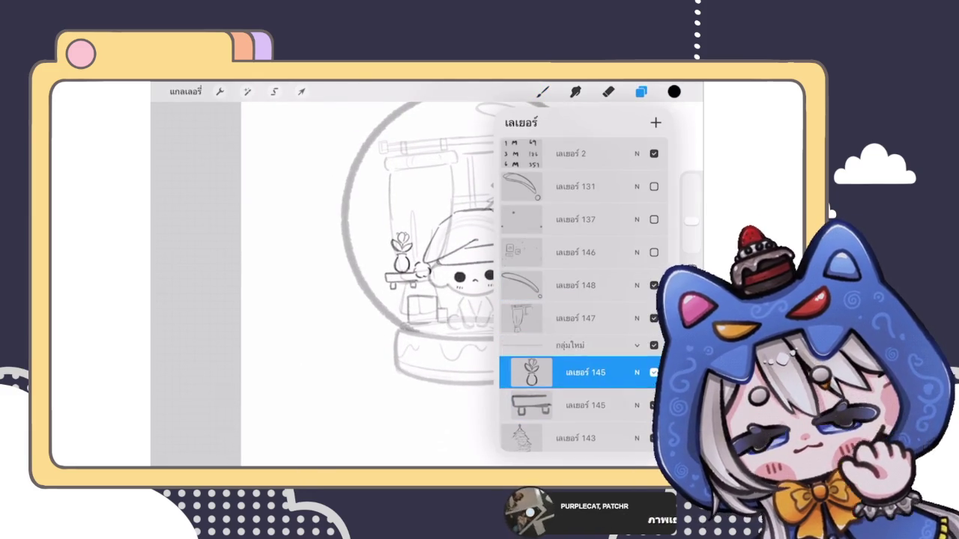
{"action": "scroll", "coordinate": [420, 248], "scroll_direction": "down", "scroll_amount": 3}
{"action": "left_click", "coordinate": [301, 91]}
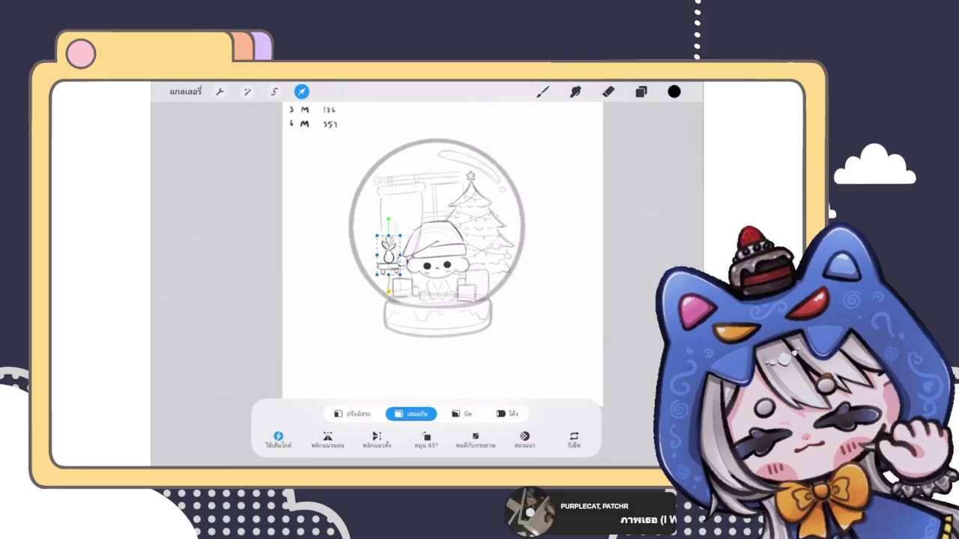
{"action": "left_click_drag", "start_coordinate": [388, 255], "coordinate": [372, 252]}
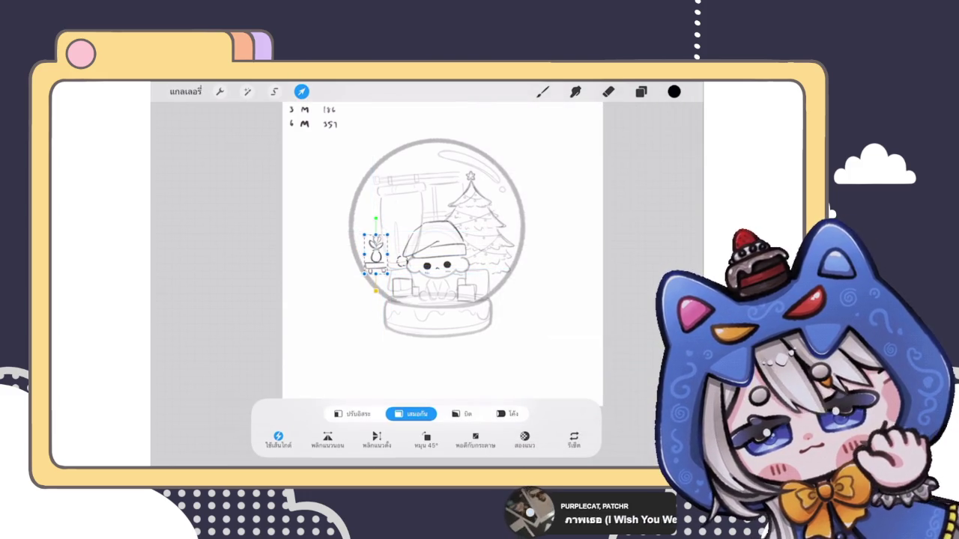
{"action": "left_click", "coordinate": [543, 92]}
{"action": "scroll", "coordinate": [442, 255], "scroll_direction": "down", "scroll_amount": 2}
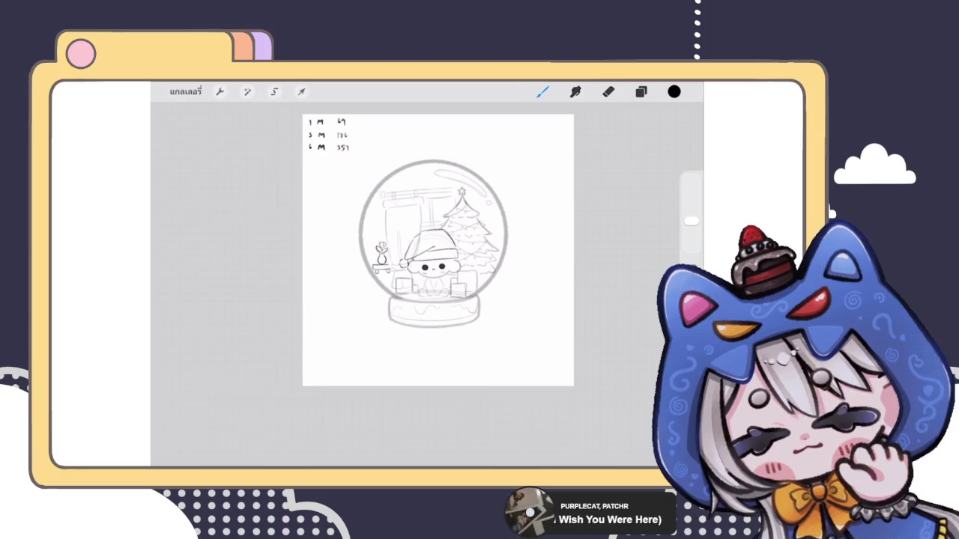
Select another sketch layer and nudge its content slightly right.
{"action": "scroll", "coordinate": [438, 281], "scroll_direction": "up", "scroll_amount": 2}
{"action": "left_click", "coordinate": [641, 91]}
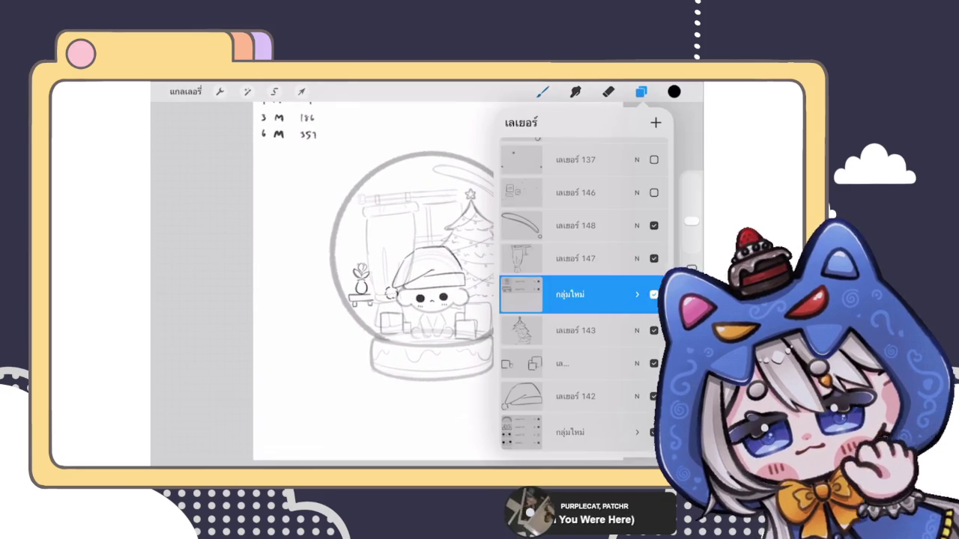
{"action": "left_click", "coordinate": [577, 255]}
{"action": "left_click", "coordinate": [302, 92]}
{"action": "left_click_drag", "start_coordinate": [411, 259], "coordinate": [415, 261]}
{"action": "left_click", "coordinate": [543, 92]}
Nudge the vase-and-table group slightly, then select the hidden layer holding the first arc sketch.
{"action": "left_click", "coordinate": [641, 92]}
{"action": "left_click", "coordinate": [575, 331]}
{"action": "left_click", "coordinate": [301, 91]}
{"action": "left_click_drag", "start_coordinate": [362, 285], "coordinate": [364, 283]}
{"action": "left_click", "coordinate": [544, 91]}
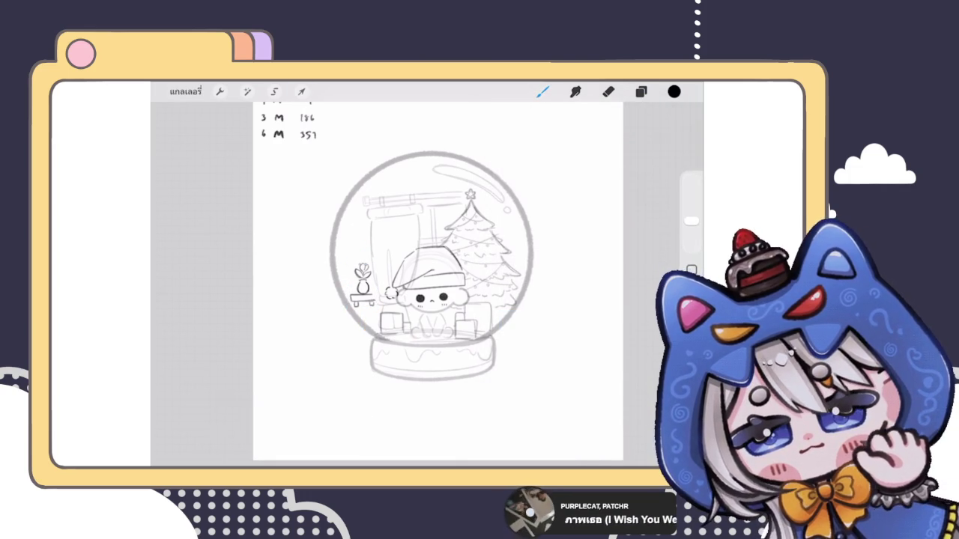
{"action": "scroll", "coordinate": [438, 281], "scroll_direction": "down", "scroll_amount": 3}
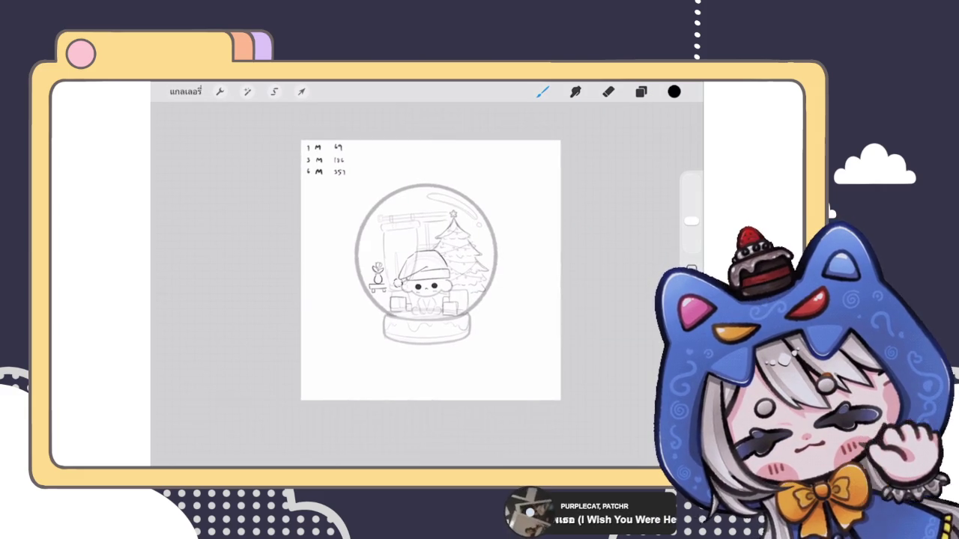
{"action": "scroll", "coordinate": [431, 269], "scroll_direction": "up", "scroll_amount": 3}
{"action": "left_click", "coordinate": [640, 91]}
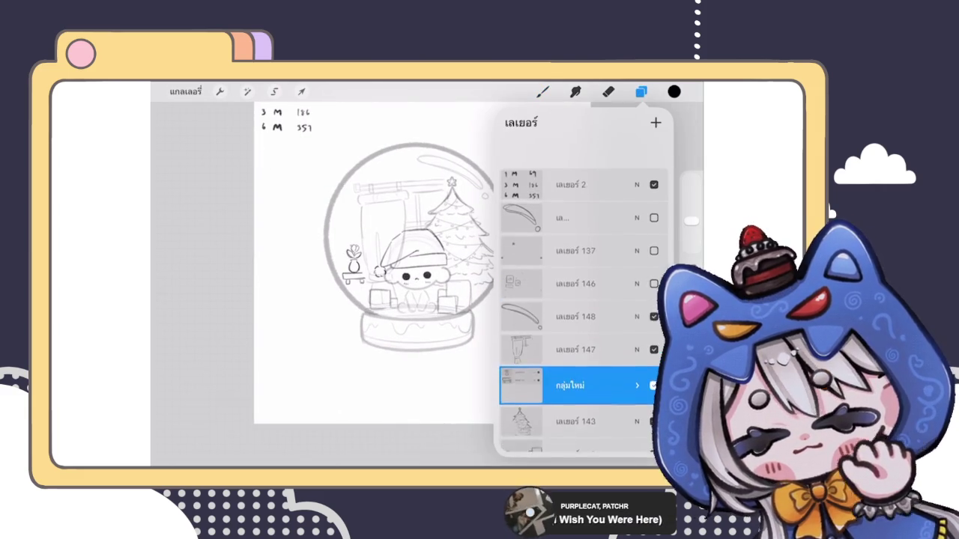
{"action": "scroll", "coordinate": [577, 300], "scroll_direction": "down", "scroll_amount": 1}
{"action": "left_click", "coordinate": [570, 186]}
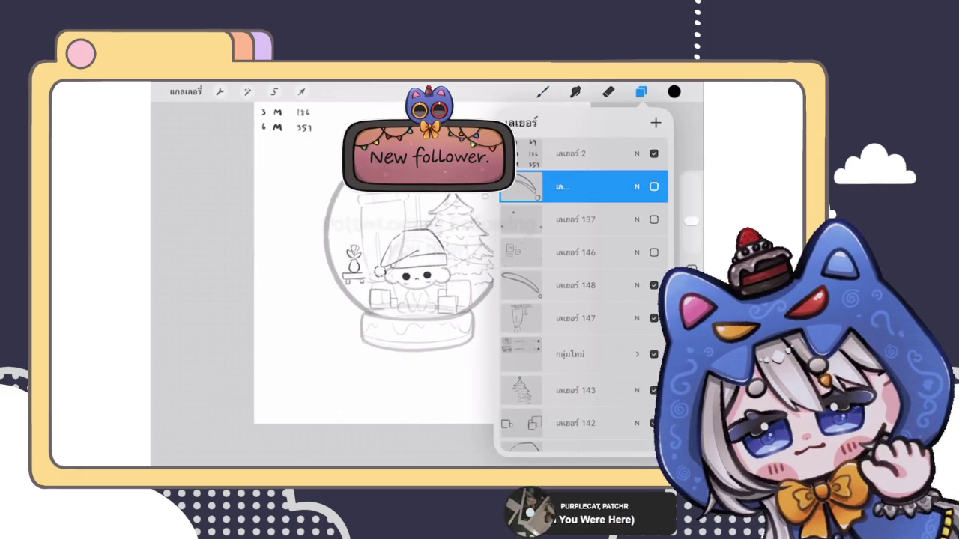
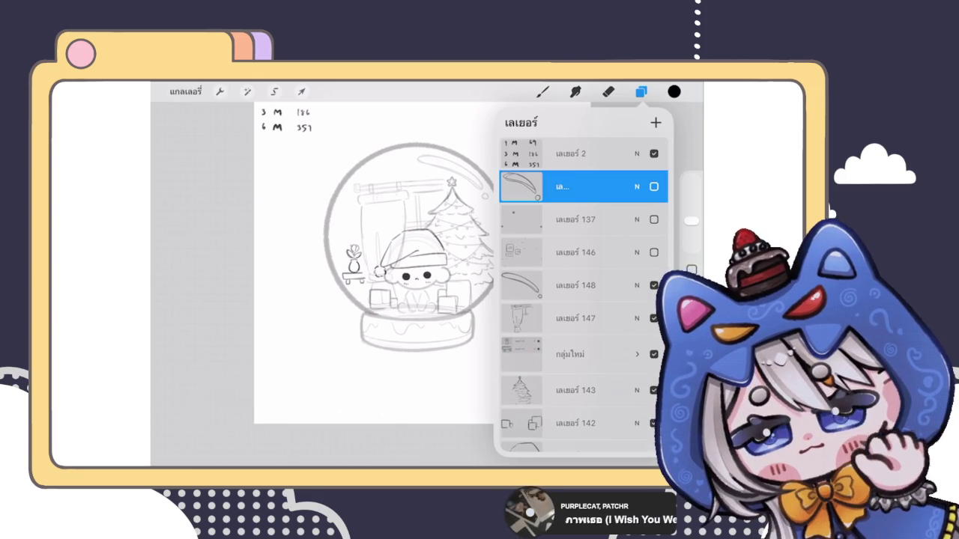
Delete the stray layer 137.
{"action": "scroll", "coordinate": [397, 247], "scroll_direction": "down", "scroll_amount": 2}
{"action": "left_click_drag", "start_coordinate": [614, 187], "coordinate": [524, 187]}
{"action": "left_click", "coordinate": [652, 187]}
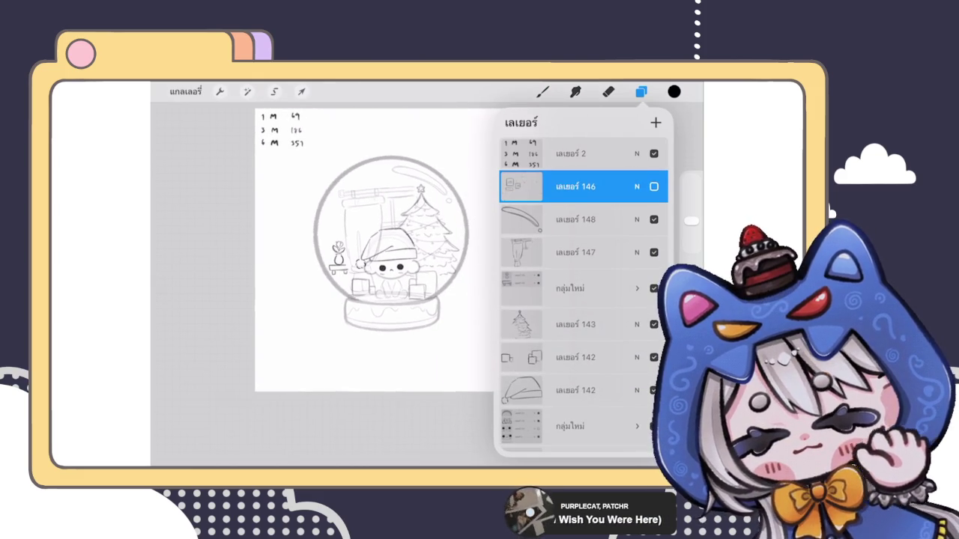
Group the sketch layers, including hat layer 142, the nested group and layer 131, into one collapsed group.
{"action": "scroll", "coordinate": [584, 300], "scroll_direction": "down", "scroll_amount": 1}
{"action": "left_click_drag", "start_coordinate": [540, 186], "coordinate": [599, 186]}
{"action": "left_click_drag", "start_coordinate": [540, 219], "coordinate": [599, 219]}
{"action": "left_click_drag", "start_coordinate": [539, 255], "coordinate": [599, 255]}
{"action": "scroll", "coordinate": [585, 300], "scroll_direction": "down", "scroll_amount": 3}
{"action": "left_click_drag", "start_coordinate": [540, 191], "coordinate": [599, 191]}
{"action": "left_click_drag", "start_coordinate": [540, 224], "coordinate": [600, 224]}
{"action": "left_click_drag", "start_coordinate": [539, 257], "coordinate": [600, 257]}
{"action": "left_click_drag", "start_coordinate": [540, 293], "coordinate": [599, 292]}
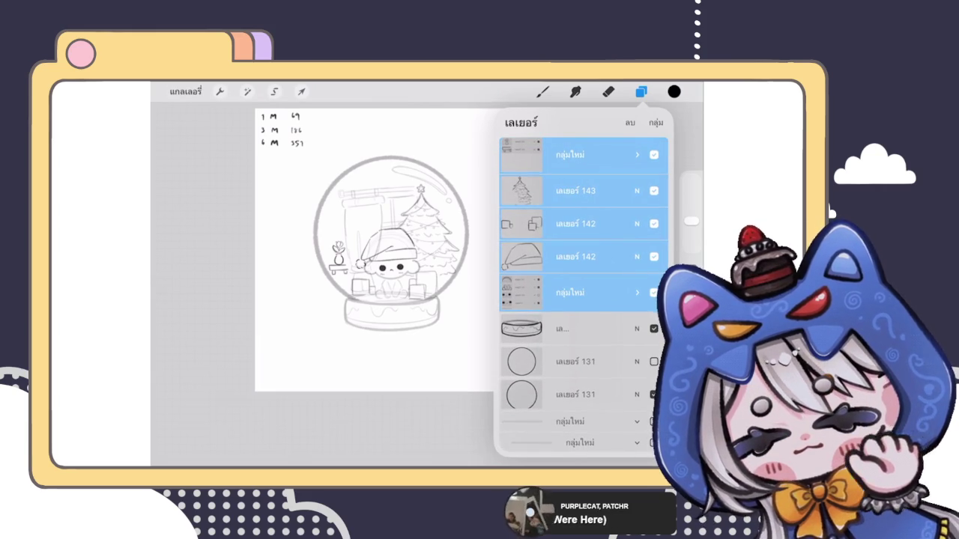
{"action": "left_click_drag", "start_coordinate": [539, 329], "coordinate": [600, 329]}
{"action": "left_click_drag", "start_coordinate": [540, 362], "coordinate": [600, 362]}
{"action": "left_click_drag", "start_coordinate": [539, 395], "coordinate": [599, 395]}
{"action": "scroll", "coordinate": [584, 300], "scroll_direction": "up", "scroll_amount": 3}
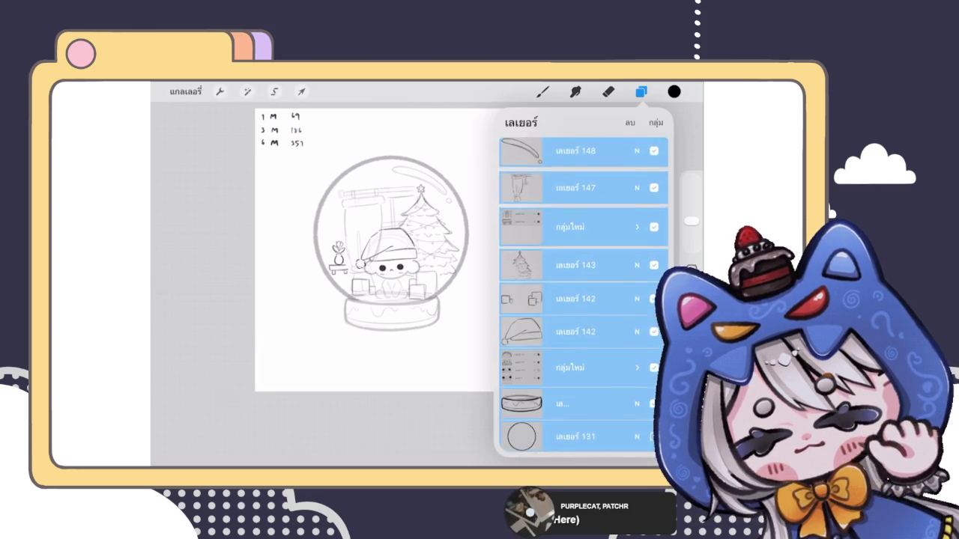
{"action": "left_click", "coordinate": [656, 123]}
Toggle the snow-globe group's visibility and reveal the two hidden character-sheet groups.
{"action": "scroll", "coordinate": [584, 300], "scroll_direction": "up", "scroll_amount": 2}
{"action": "left_click", "coordinate": [584, 190]}
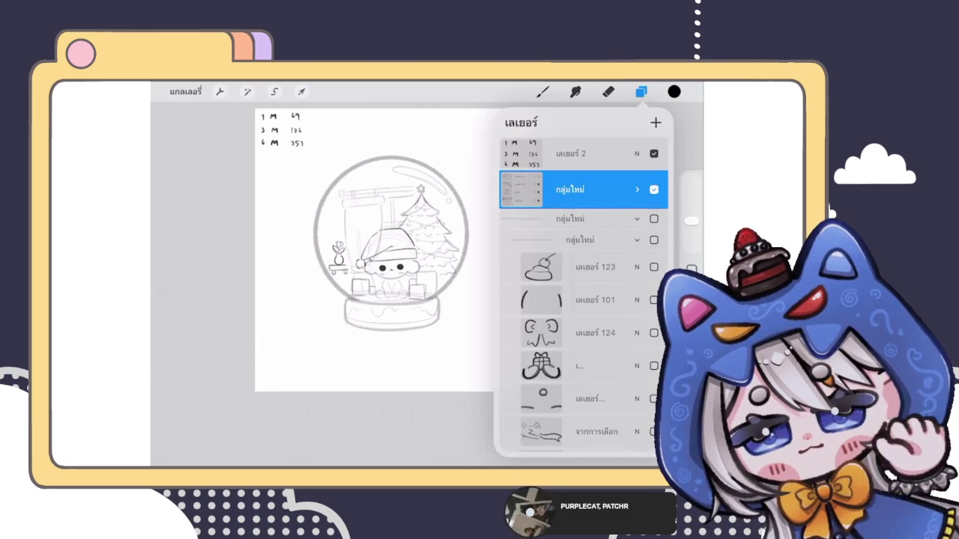
{"action": "left_click", "coordinate": [654, 190]}
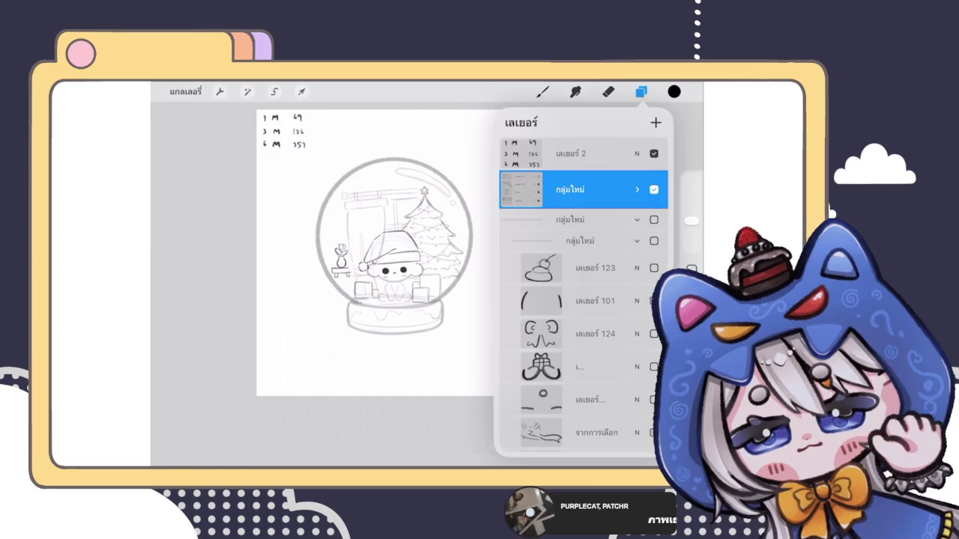
{"action": "left_click", "coordinate": [608, 91]}
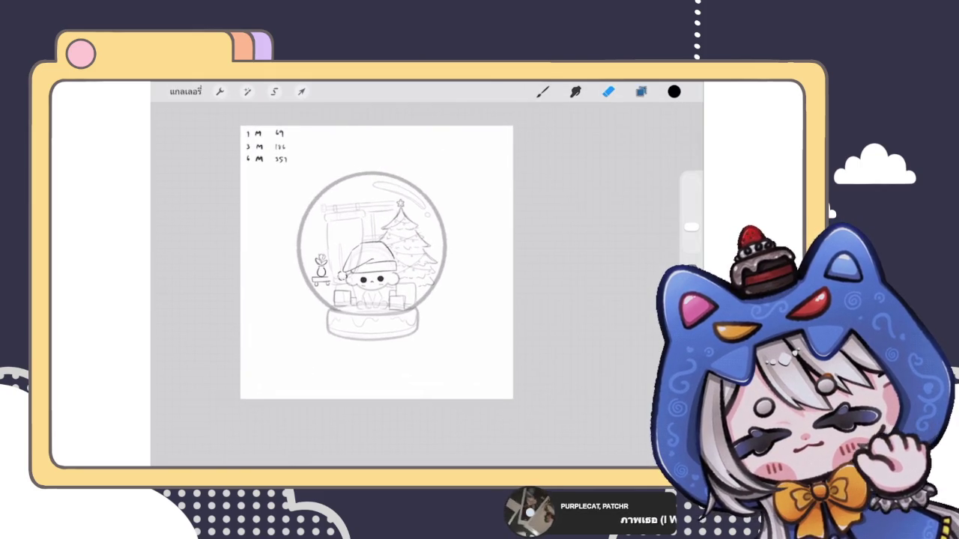
{"action": "left_click", "coordinate": [641, 92]}
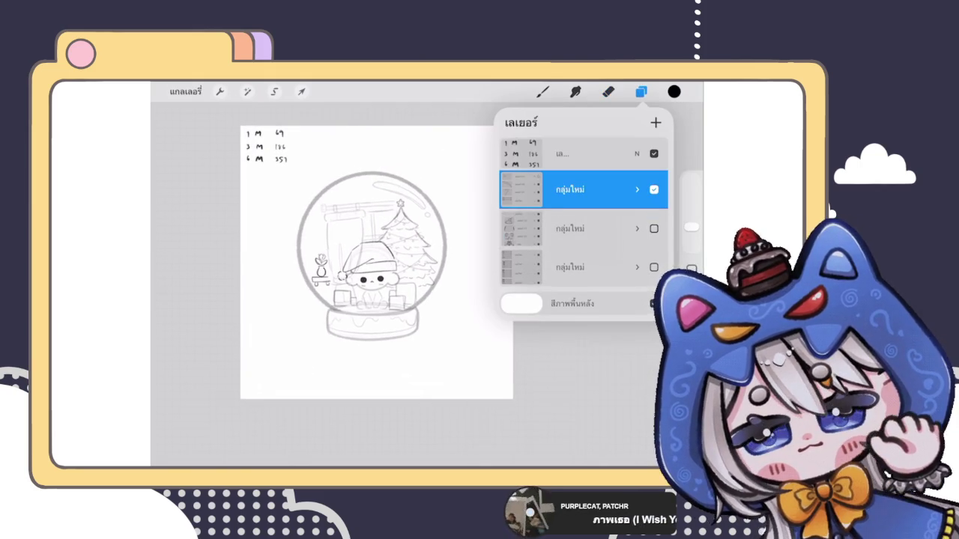
{"action": "left_click", "coordinate": [654, 228]}
{"action": "left_click", "coordinate": [655, 267]}
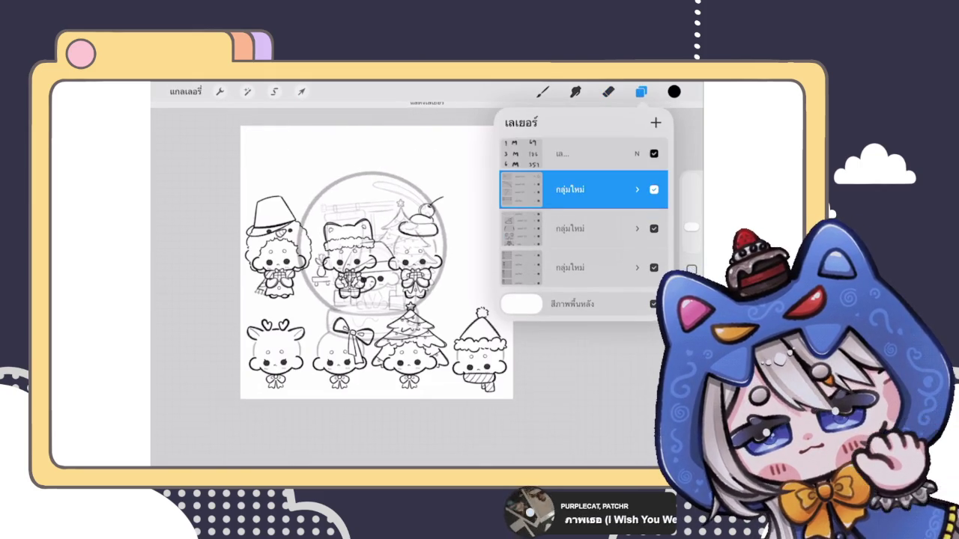
Hide both character-sheet groups so only the snow-globe sketch group stays visible.
{"action": "left_click", "coordinate": [654, 190]}
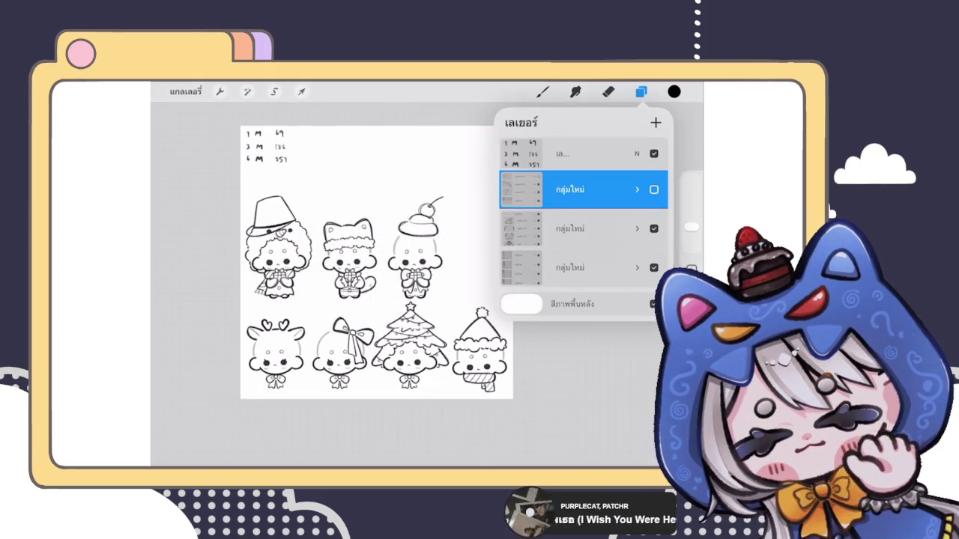
{"action": "left_click", "coordinate": [654, 229]}
{"action": "left_click", "coordinate": [654, 268]}
{"action": "left_click", "coordinate": [654, 190]}
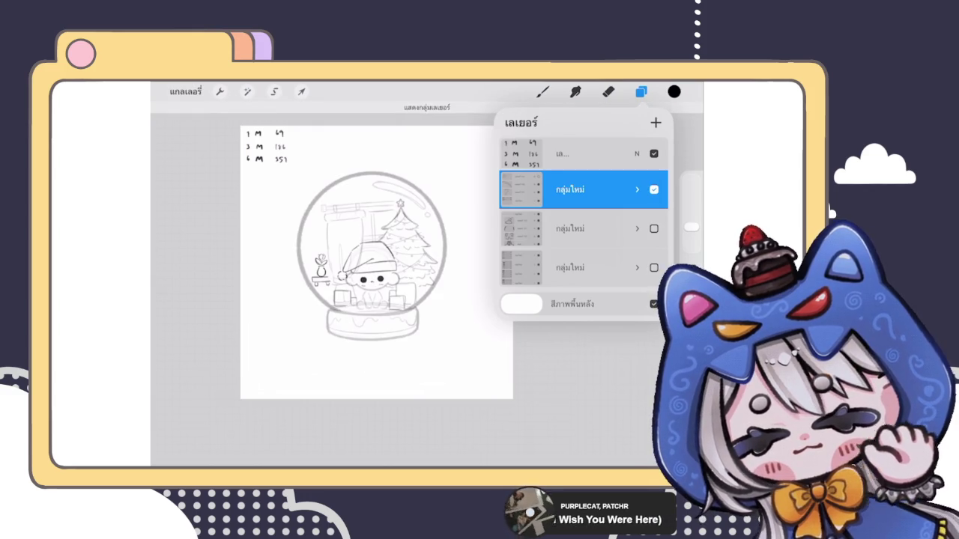
{"action": "left_click", "coordinate": [637, 189]}
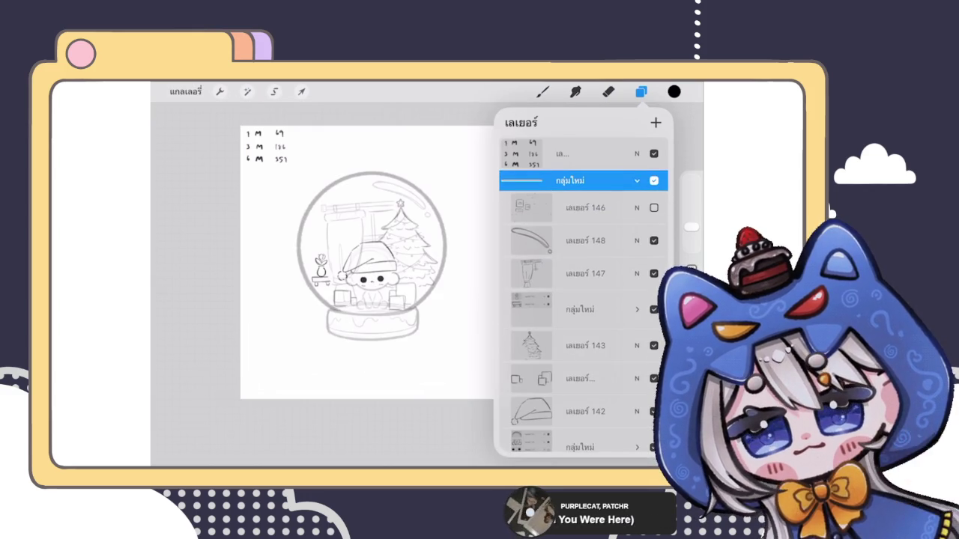
{"action": "left_click", "coordinate": [637, 189]}
{"action": "left_click", "coordinate": [301, 91]}
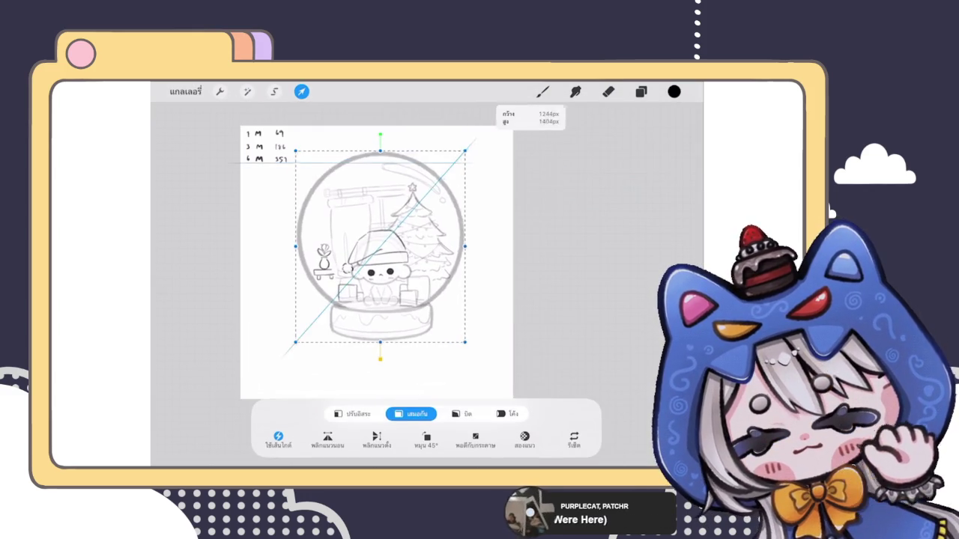
Enlarge the snow-globe sketch slightly and move it lower on the canvas.
{"action": "mouse_move", "coordinate": [373, 251]}
{"action": "left_mouse_down"}
{"action": "mouse_move", "coordinate": [376, 281]}
{"action": "mouse_move", "coordinate": [376, 262]}
{"action": "left_mouse_up"}
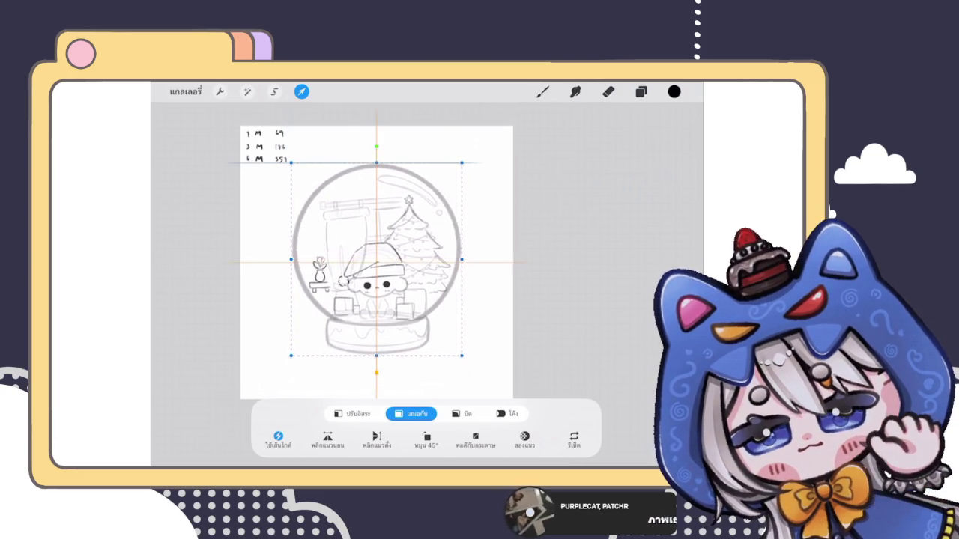
{"action": "left_click", "coordinate": [542, 91]}
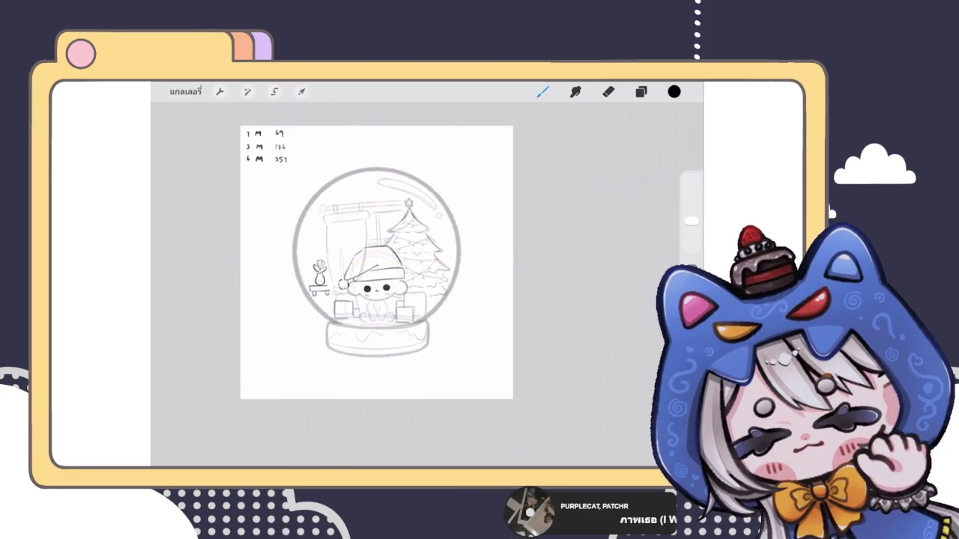
{"action": "scroll", "coordinate": [376, 263], "scroll_direction": "up", "scroll_amount": 3}
{"action": "left_click", "coordinate": [640, 92]}
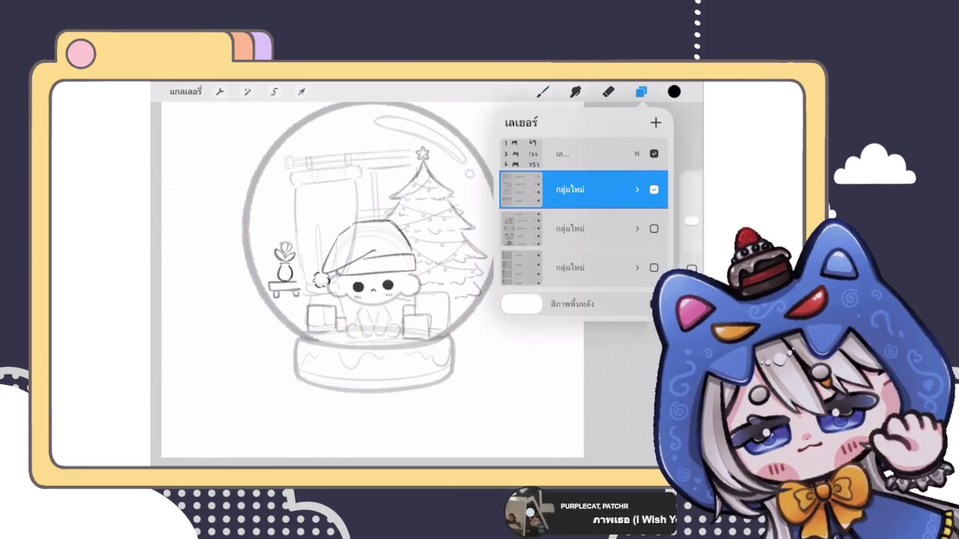
{"action": "left_click", "coordinate": [641, 92]}
Expand the snow-globe group and select a layer inside it for drawing.
{"action": "scroll", "coordinate": [337, 285], "scroll_direction": "up", "scroll_amount": 3}
{"action": "left_click", "coordinate": [641, 91]}
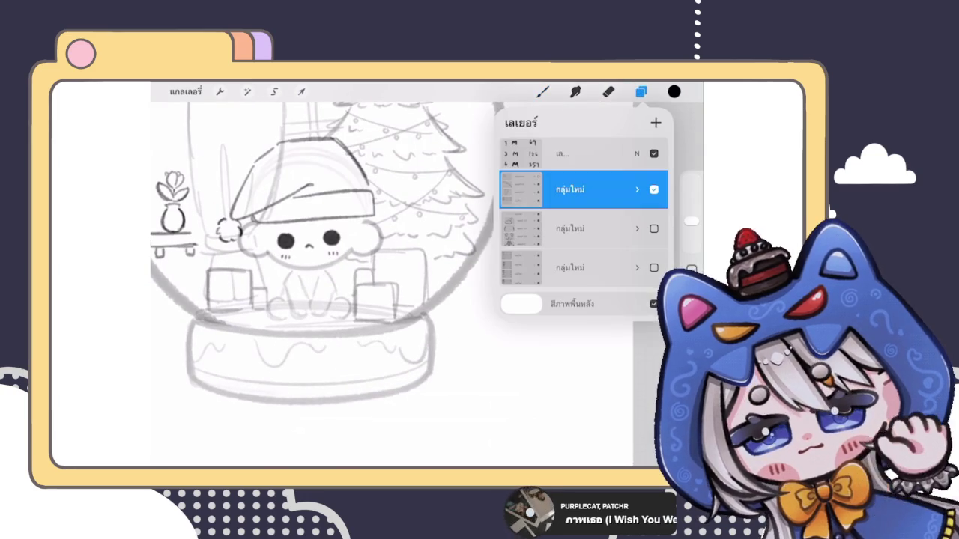
{"action": "left_click", "coordinate": [636, 190]}
{"action": "left_click", "coordinate": [584, 242]}
{"action": "left_click", "coordinate": [641, 91]}
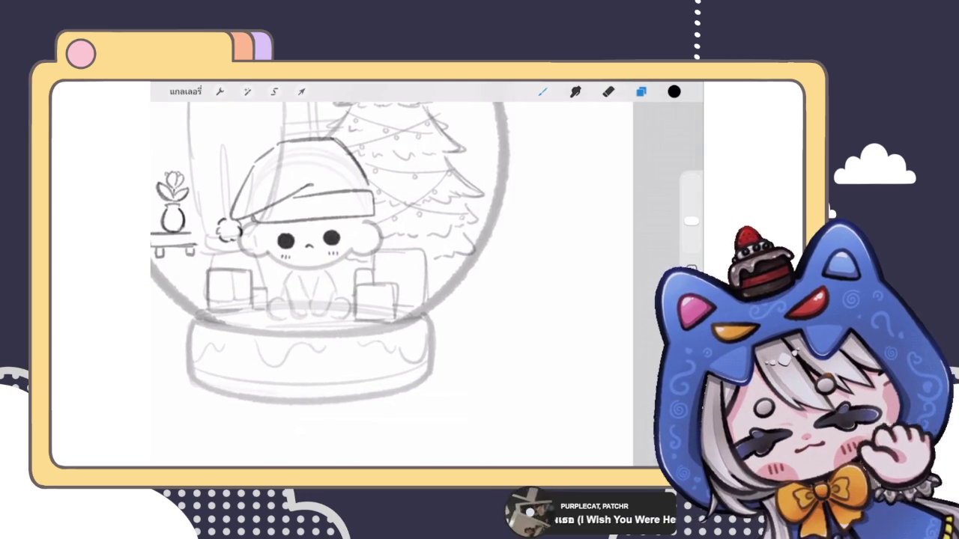
Sketch a small bone beside the globe base, then undo it.
{"action": "left_click", "coordinate": [543, 91]}
{"action": "scroll", "coordinate": [337, 262], "scroll_direction": "up", "scroll_amount": 2}
{"action": "mouse_move", "coordinate": [483, 309]}
{"action": "left_mouse_down"}
{"action": "mouse_move", "coordinate": [501, 299]}
{"action": "mouse_move", "coordinate": [502, 318]}
{"action": "mouse_move", "coordinate": [510, 278]}
{"action": "mouse_move", "coordinate": [517, 283]}
{"action": "mouse_move", "coordinate": [505, 303]}
{"action": "mouse_move", "coordinate": [529, 323]}
{"action": "mouse_move", "coordinate": [505, 330]}
{"action": "left_mouse_up"}
{"action": "left_click_drag", "start_coordinate": [505, 288], "coordinate": [515, 318]}
{"action": "scroll", "coordinate": [427, 278], "scroll_direction": "down", "scroll_amount": 5}
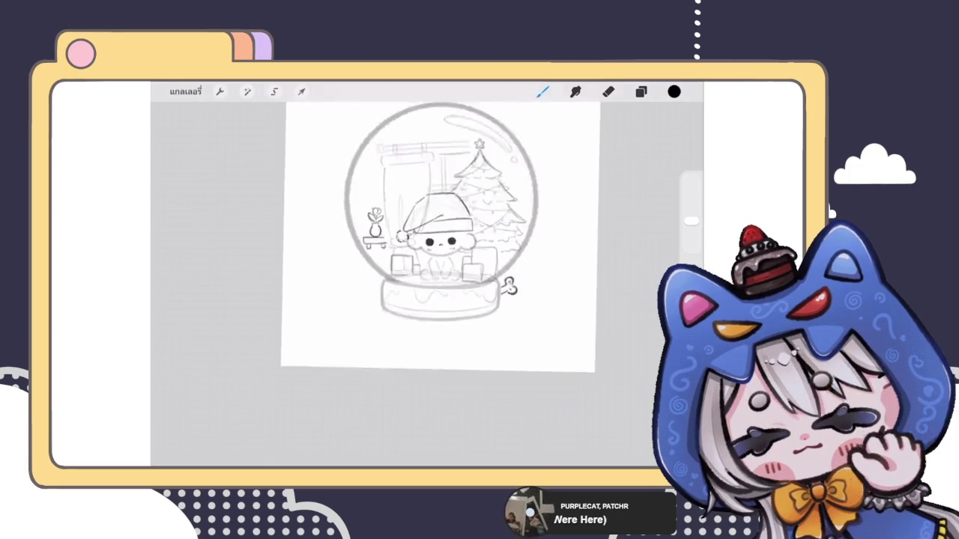
{"action": "scroll", "coordinate": [415, 262], "scroll_direction": "up", "scroll_amount": 5}
{"action": "key", "text": "ctrl+z"}
{"action": "key", "text": "ctrl+z"}
{"action": "key", "text": "ctrl+z"}
{"action": "key", "text": "ctrl+z"}
{"action": "scroll", "coordinate": [404, 285], "scroll_direction": "up", "scroll_amount": 3}
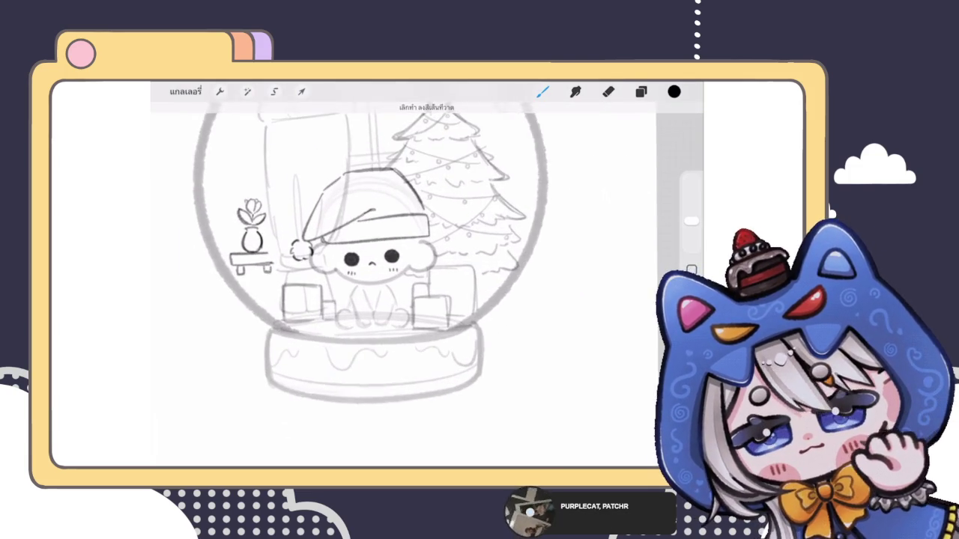
{"action": "left_click", "coordinate": [641, 91]}
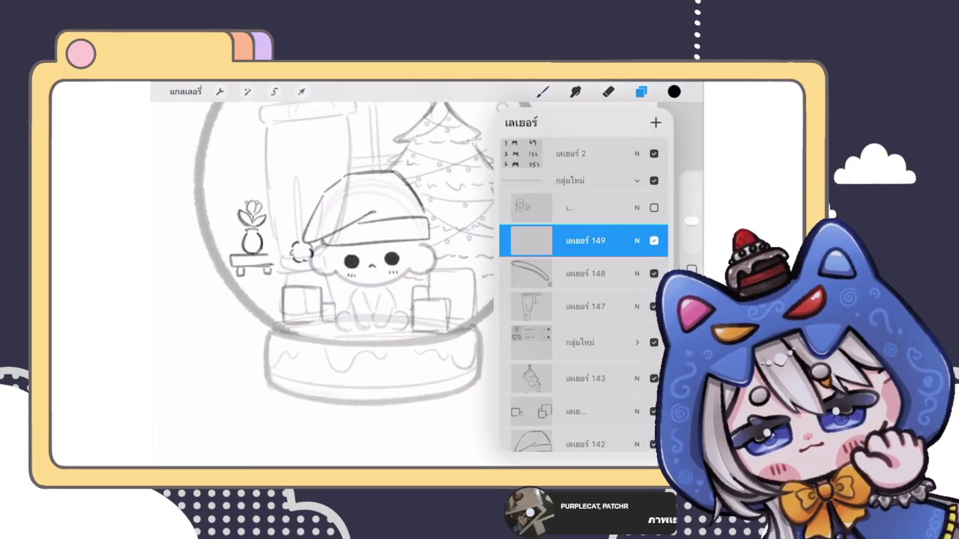
Add a stroke on the character's face and try a hair stroke, undoing it.
{"action": "left_click", "coordinate": [542, 92]}
{"action": "scroll", "coordinate": [405, 277], "scroll_direction": "up", "scroll_amount": 3}
{"action": "left_click_drag", "start_coordinate": [396, 262], "coordinate": [415, 257]}
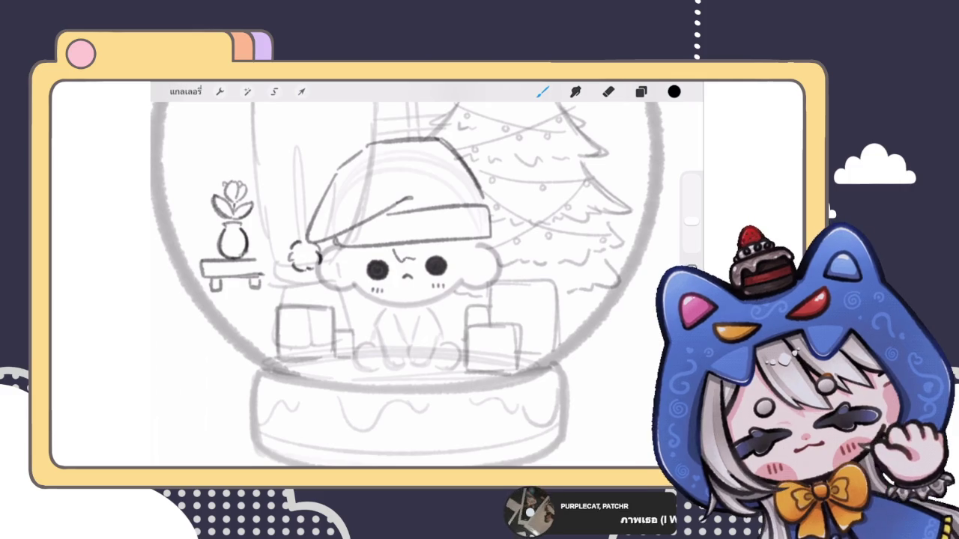
{"action": "left_click_drag", "start_coordinate": [359, 248], "coordinate": [369, 267]}
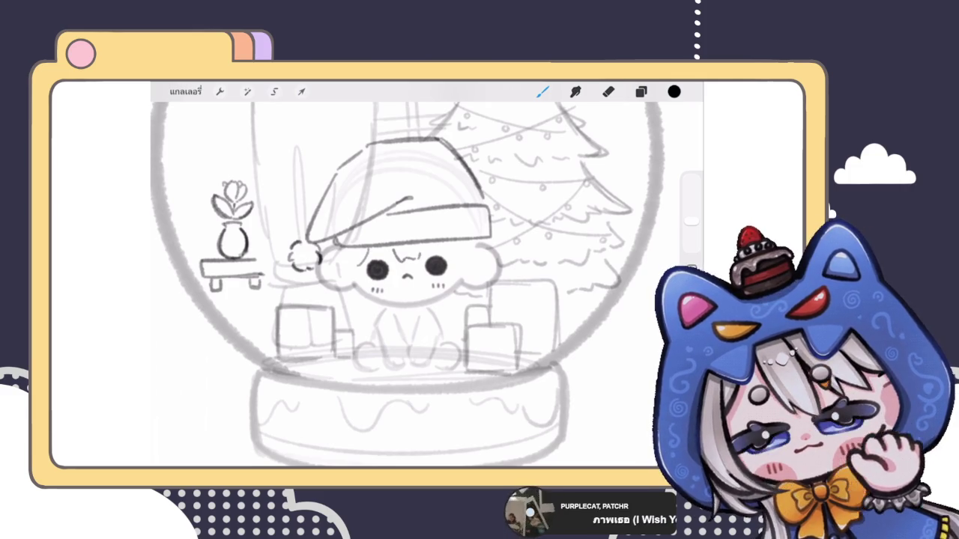
{"action": "key", "text": "ctrl+z"}
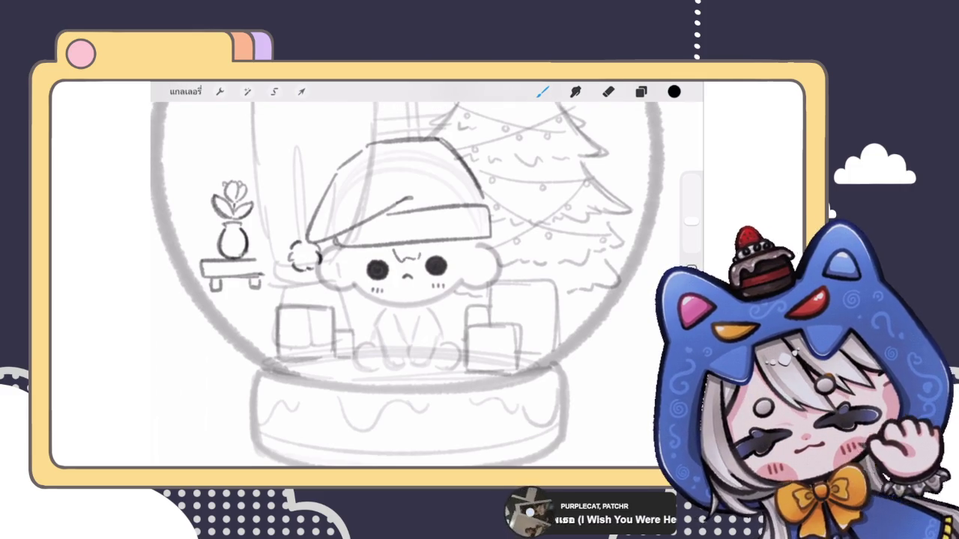
Draw hair down both sides of the character's face and bangs above the right eye.
{"action": "mouse_move", "coordinate": [359, 248]}
{"action": "left_mouse_down"}
{"action": "mouse_move", "coordinate": [370, 259]}
{"action": "mouse_move", "coordinate": [355, 282]}
{"action": "left_mouse_up"}
{"action": "mouse_move", "coordinate": [349, 247]}
{"action": "left_mouse_down"}
{"action": "mouse_move", "coordinate": [336, 288]}
{"action": "mouse_move", "coordinate": [355, 289]}
{"action": "left_mouse_up"}
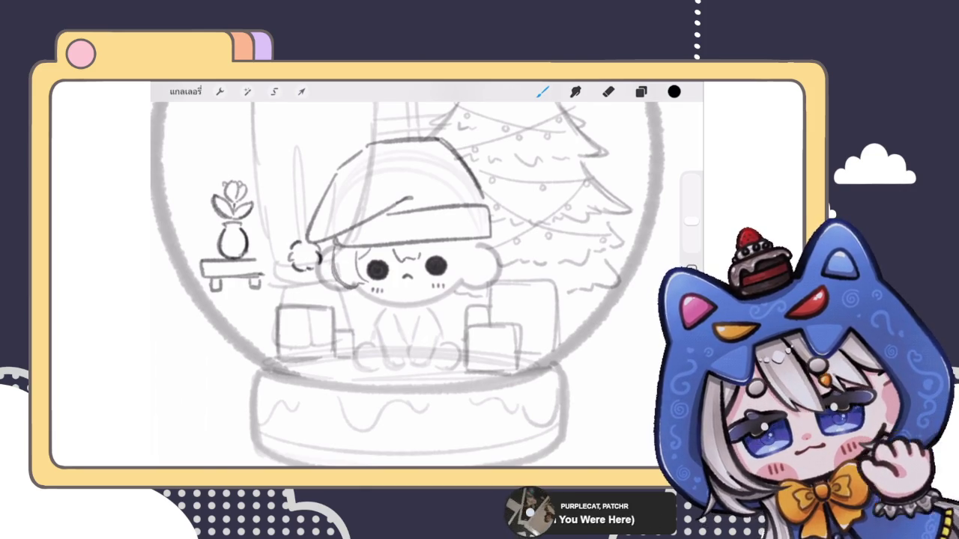
{"action": "left_click_drag", "start_coordinate": [442, 245], "coordinate": [449, 257]}
{"action": "mouse_move", "coordinate": [445, 248]}
{"action": "left_mouse_down"}
{"action": "mouse_move", "coordinate": [456, 257]}
{"action": "mouse_move", "coordinate": [450, 286]}
{"action": "left_mouse_up"}
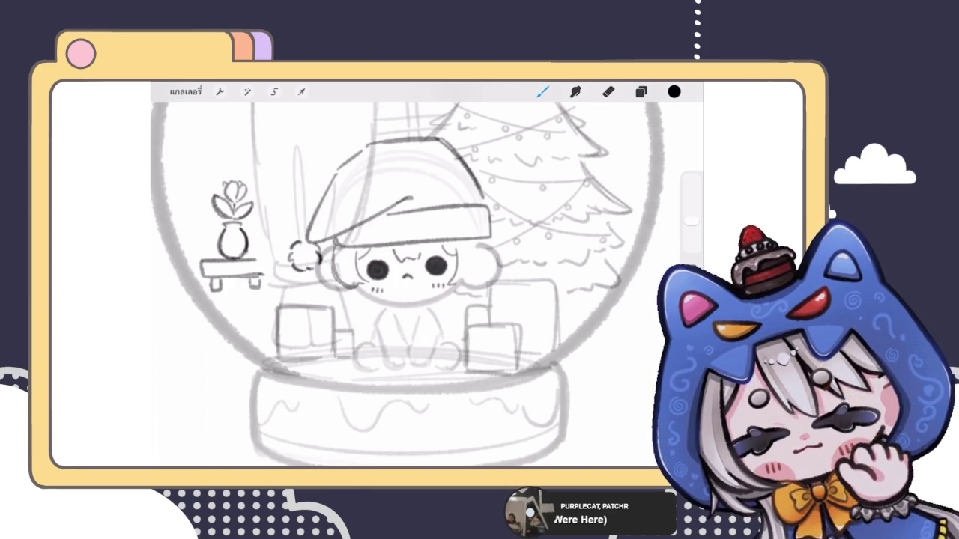
{"action": "mouse_move", "coordinate": [467, 244]}
{"action": "left_mouse_down"}
{"action": "mouse_move", "coordinate": [482, 289]}
{"action": "mouse_move", "coordinate": [454, 282]}
{"action": "left_mouse_up"}
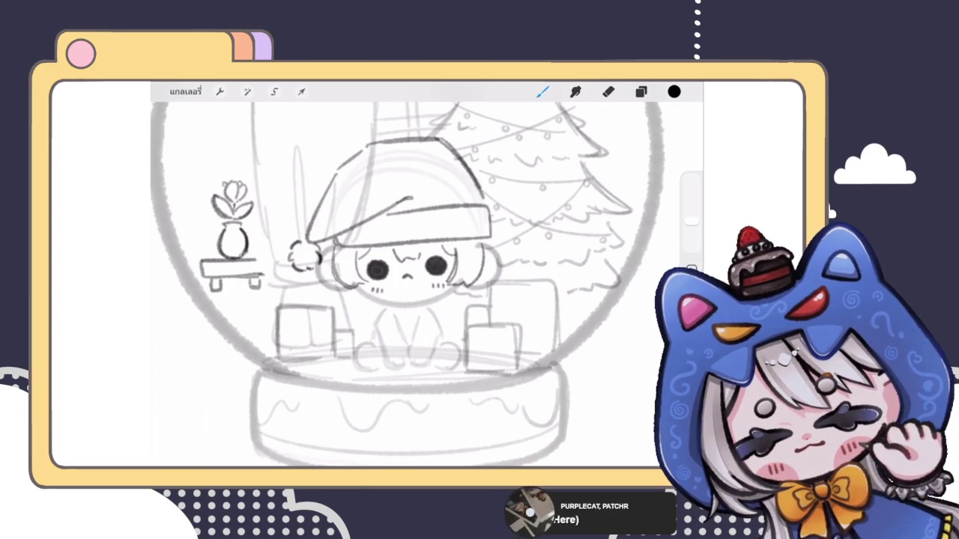
Sketch the character's left arm and strokes beside her right side, undoing the extra lines.
{"action": "scroll", "coordinate": [408, 285], "scroll_direction": "up", "scroll_amount": 2}
{"action": "mouse_move", "coordinate": [355, 289]}
{"action": "left_mouse_down"}
{"action": "mouse_move", "coordinate": [362, 331]}
{"action": "mouse_move", "coordinate": [349, 337]}
{"action": "mouse_move", "coordinate": [373, 336]}
{"action": "left_mouse_up"}
{"action": "left_click_drag", "start_coordinate": [467, 289], "coordinate": [477, 334]}
{"action": "scroll", "coordinate": [420, 285], "scroll_direction": "down", "scroll_amount": 3}
{"action": "scroll", "coordinate": [420, 285], "scroll_direction": "up", "scroll_amount": 2}
{"action": "scroll", "coordinate": [412, 285], "scroll_direction": "up", "scroll_amount": 1}
{"action": "scroll", "coordinate": [412, 285], "scroll_direction": "up", "scroll_amount": 2}
{"action": "left_click_drag", "start_coordinate": [469, 276], "coordinate": [467, 316]}
{"action": "key", "text": "ctrl+z"}
{"action": "key", "text": "ctrl+z"}
{"action": "key", "text": "ctrl+z"}
{"action": "left_click_drag", "start_coordinate": [370, 272], "coordinate": [371, 293]}
{"action": "key", "text": "ctrl+z"}
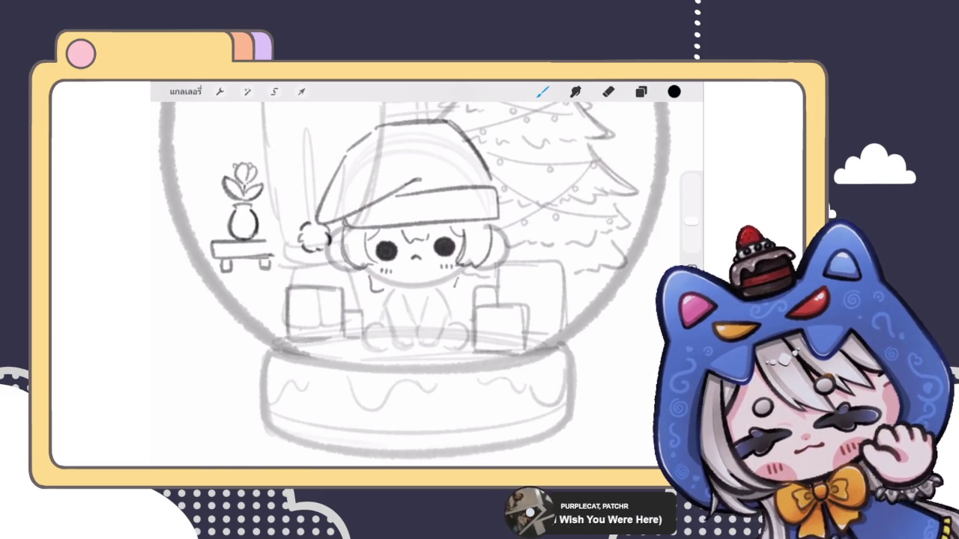
Draw a curly, scalloped fur trim beneath the character's chin.
{"action": "scroll", "coordinate": [420, 262], "scroll_direction": "down", "scroll_amount": 5}
{"action": "scroll", "coordinate": [419, 247], "scroll_direction": "up", "scroll_amount": 3}
{"action": "scroll", "coordinate": [419, 248], "scroll_direction": "up", "scroll_amount": 1}
{"action": "scroll", "coordinate": [420, 248], "scroll_direction": "up", "scroll_amount": 2}
{"action": "scroll", "coordinate": [419, 248], "scroll_direction": "up", "scroll_amount": 2}
{"action": "scroll", "coordinate": [423, 210], "scroll_direction": "up", "scroll_amount": 2}
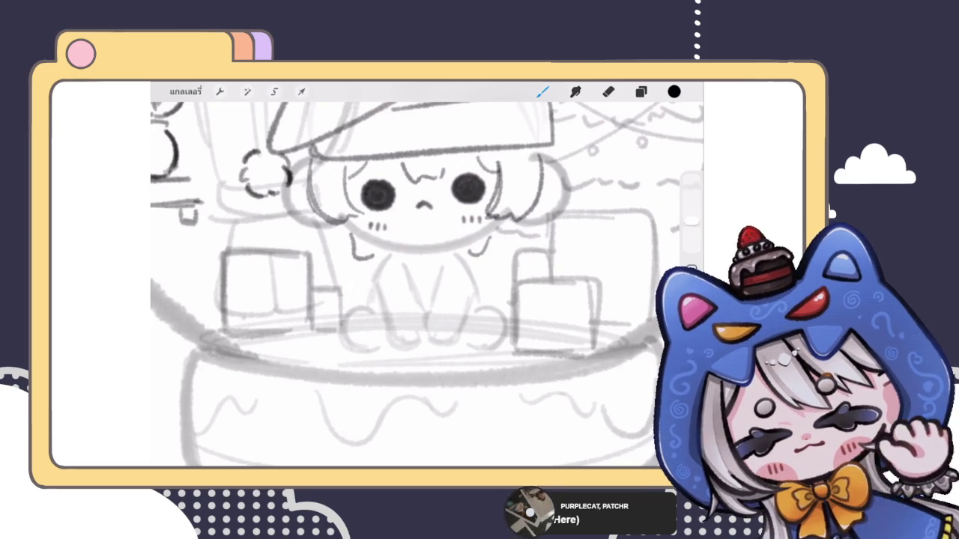
{"action": "left_click", "coordinate": [640, 92]}
{"action": "left_click", "coordinate": [640, 91]}
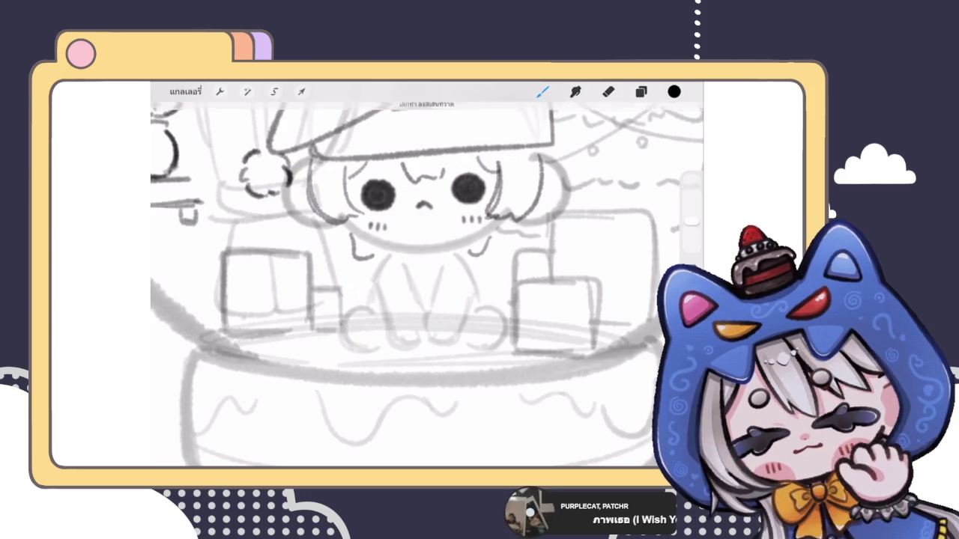
{"action": "mouse_move", "coordinate": [392, 249]}
{"action": "left_mouse_down"}
{"action": "mouse_move", "coordinate": [382, 261]}
{"action": "mouse_move", "coordinate": [405, 244]}
{"action": "mouse_move", "coordinate": [406, 266]}
{"action": "mouse_move", "coordinate": [443, 247]}
{"action": "mouse_move", "coordinate": [458, 259]}
{"action": "left_mouse_up"}
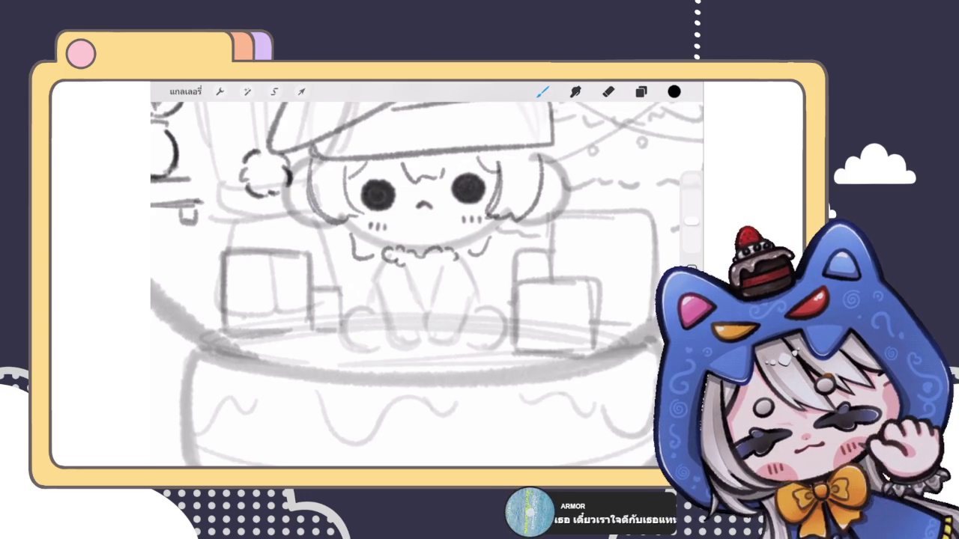
{"action": "scroll", "coordinate": [427, 284], "scroll_direction": "down", "scroll_amount": 3}
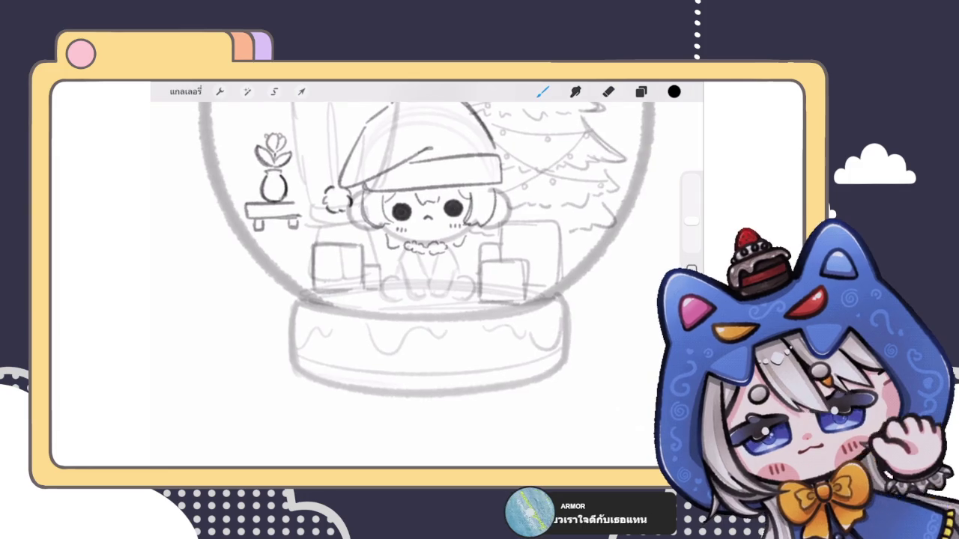
{"action": "scroll", "coordinate": [427, 281], "scroll_direction": "up", "scroll_amount": 3}
{"action": "left_click", "coordinate": [640, 92]}
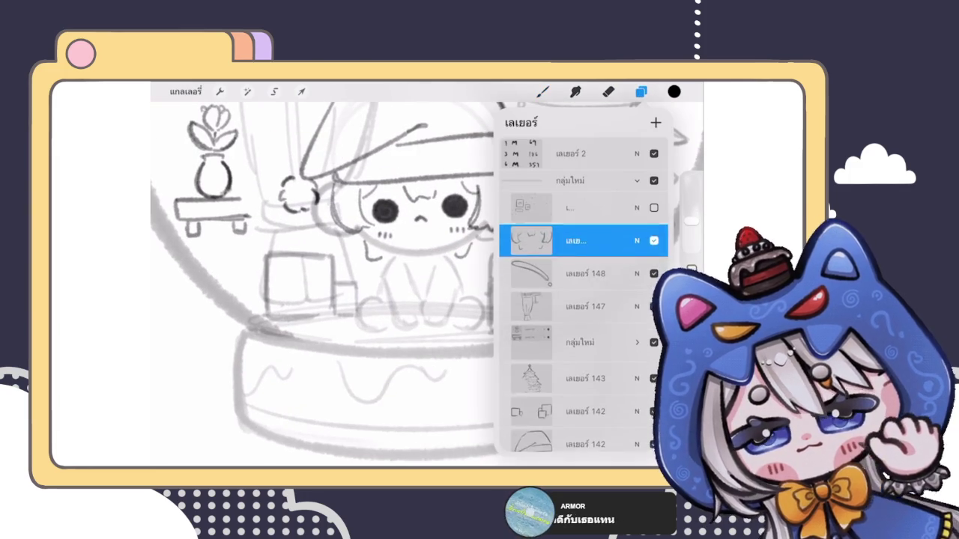
Draw a bow at the character's neck with curves on either side of the knot.
{"action": "left_click", "coordinate": [641, 91]}
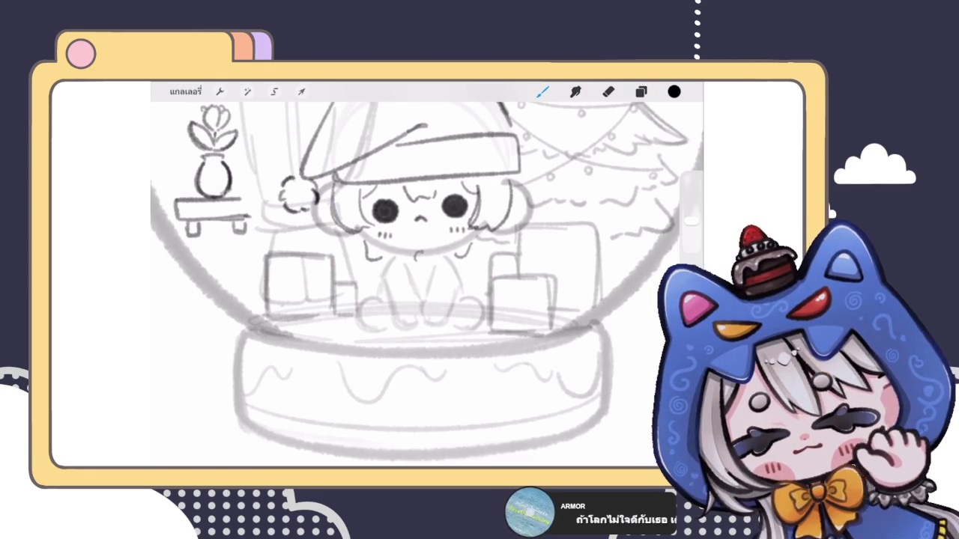
{"action": "mouse_move", "coordinate": [414, 255]}
{"action": "left_mouse_down"}
{"action": "mouse_move", "coordinate": [399, 270]}
{"action": "mouse_move", "coordinate": [442, 268]}
{"action": "left_mouse_up"}
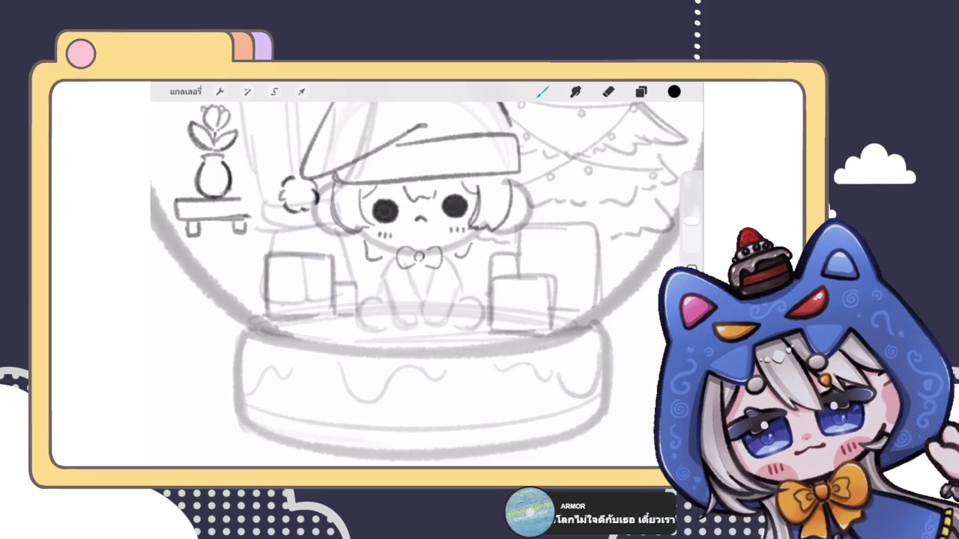
{"action": "scroll", "coordinate": [420, 277], "scroll_direction": "down", "scroll_amount": 5}
{"action": "scroll", "coordinate": [420, 277], "scroll_direction": "up", "scroll_amount": 3}
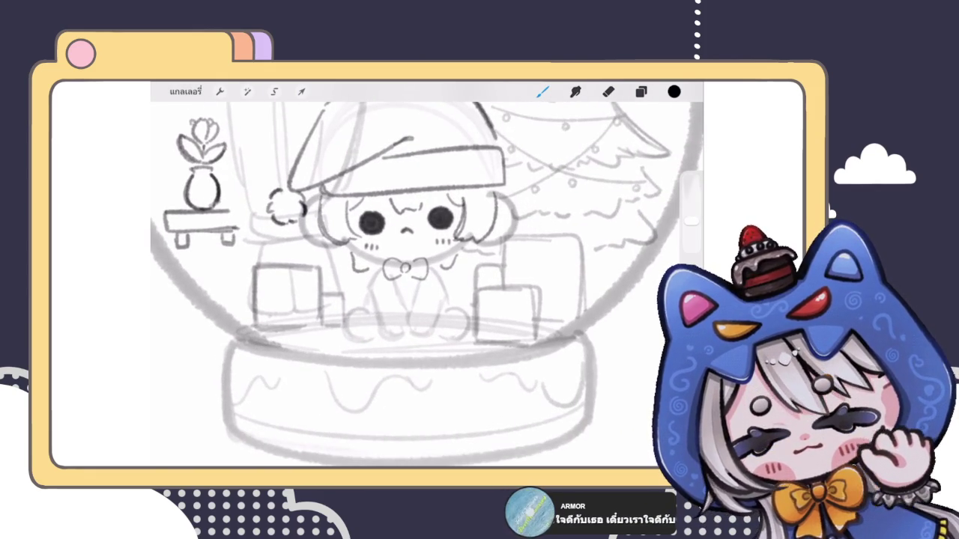
{"action": "scroll", "coordinate": [420, 277], "scroll_direction": "up", "scroll_amount": 2}
{"action": "mouse_move", "coordinate": [409, 256]}
{"action": "left_mouse_down"}
{"action": "mouse_move", "coordinate": [398, 267]}
{"action": "mouse_move", "coordinate": [426, 265]}
{"action": "mouse_move", "coordinate": [397, 291]}
{"action": "mouse_move", "coordinate": [435, 287]}
{"action": "left_mouse_up"}
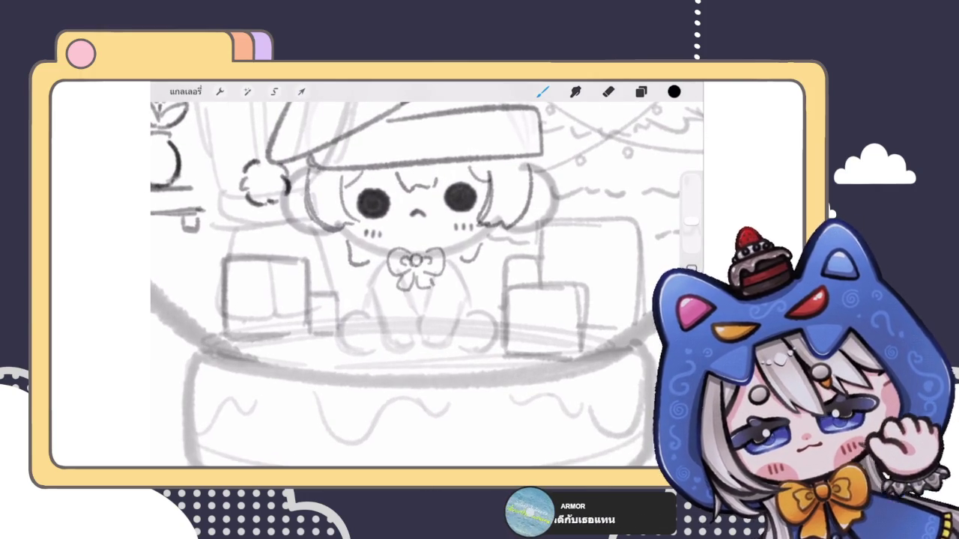
Redraw the ribbon tails hanging under the bow, undoing the last tail stroke.
{"action": "scroll", "coordinate": [420, 285], "scroll_direction": "down", "scroll_amount": 3}
{"action": "scroll", "coordinate": [420, 284], "scroll_direction": "up", "scroll_amount": 2}
{"action": "scroll", "coordinate": [420, 247], "scroll_direction": "up", "scroll_amount": 2}
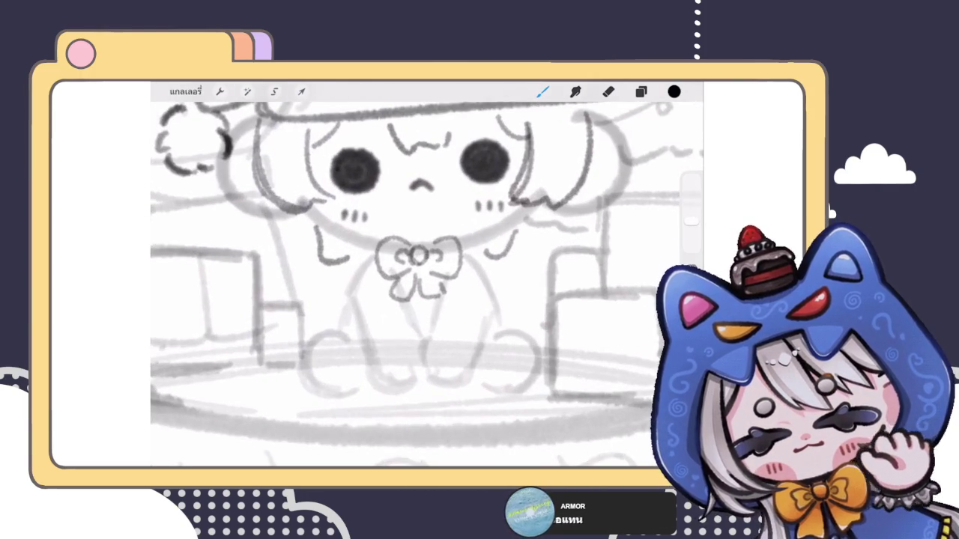
{"action": "mouse_move", "coordinate": [396, 278]}
{"action": "left_mouse_down"}
{"action": "mouse_move", "coordinate": [408, 300]}
{"action": "mouse_move", "coordinate": [420, 289]}
{"action": "mouse_move", "coordinate": [442, 296]}
{"action": "left_mouse_up"}
{"action": "key", "text": "ctrl+z"}
{"action": "left_click", "coordinate": [608, 92]}
{"action": "key", "text": "b"}
Darken the bow's loops and centre knot with heavier lines.
{"action": "mouse_move", "coordinate": [412, 237]}
{"action": "left_mouse_down"}
{"action": "mouse_move", "coordinate": [379, 274]}
{"action": "mouse_move", "coordinate": [462, 259]}
{"action": "mouse_move", "coordinate": [443, 278]}
{"action": "left_mouse_up"}
{"action": "mouse_move", "coordinate": [397, 250]}
{"action": "left_mouse_down"}
{"action": "mouse_move", "coordinate": [428, 267]}
{"action": "mouse_move", "coordinate": [442, 259]}
{"action": "left_mouse_up"}
{"action": "scroll", "coordinate": [419, 270], "scroll_direction": "down", "scroll_amount": 5}
{"action": "scroll", "coordinate": [419, 270], "scroll_direction": "down", "scroll_amount": 2}
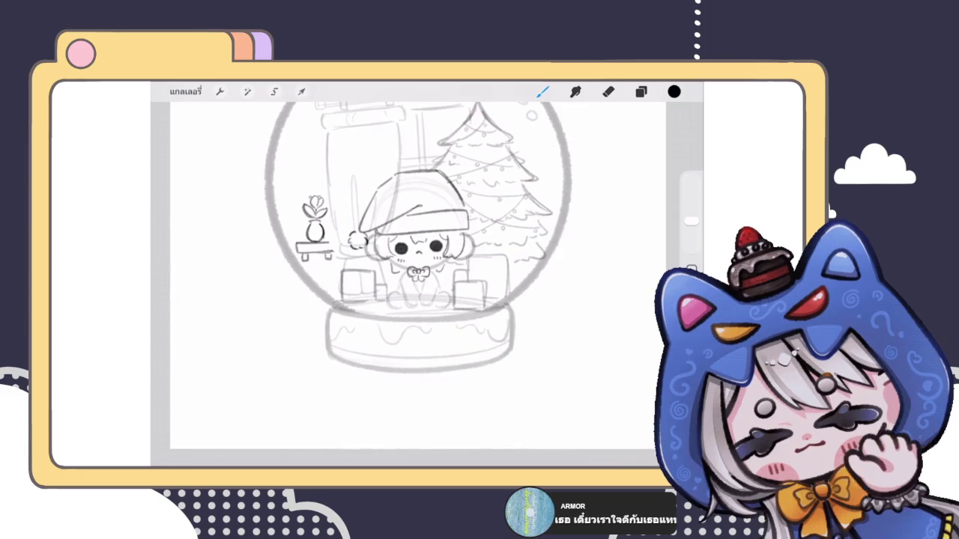
{"action": "scroll", "coordinate": [420, 248], "scroll_direction": "up", "scroll_amount": 3}
{"action": "scroll", "coordinate": [420, 247], "scroll_direction": "up", "scroll_amount": 3}
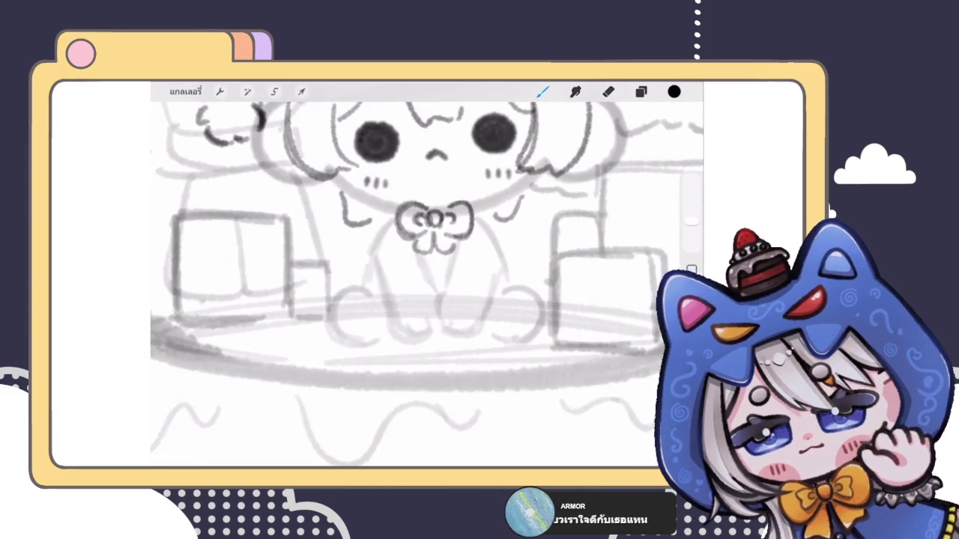
Sketch two tilted box shapes below the bow for the seated legs.
{"action": "left_click_drag", "start_coordinate": [382, 287], "coordinate": [430, 276]}
{"action": "left_click_drag", "start_coordinate": [381, 286], "coordinate": [385, 313]}
{"action": "left_click_drag", "start_coordinate": [430, 276], "coordinate": [439, 297]}
{"action": "mouse_move", "coordinate": [385, 315]}
{"action": "left_mouse_down"}
{"action": "mouse_move", "coordinate": [436, 299]}
{"action": "mouse_move", "coordinate": [459, 276]}
{"action": "mouse_move", "coordinate": [496, 292]}
{"action": "left_mouse_up"}
{"action": "mouse_move", "coordinate": [442, 276]}
{"action": "left_mouse_down"}
{"action": "mouse_move", "coordinate": [441, 293]}
{"action": "mouse_move", "coordinate": [454, 308]}
{"action": "left_mouse_up"}
{"action": "left_click_drag", "start_coordinate": [446, 308], "coordinate": [488, 311]}
{"action": "scroll", "coordinate": [427, 277], "scroll_direction": "down", "scroll_amount": 3}
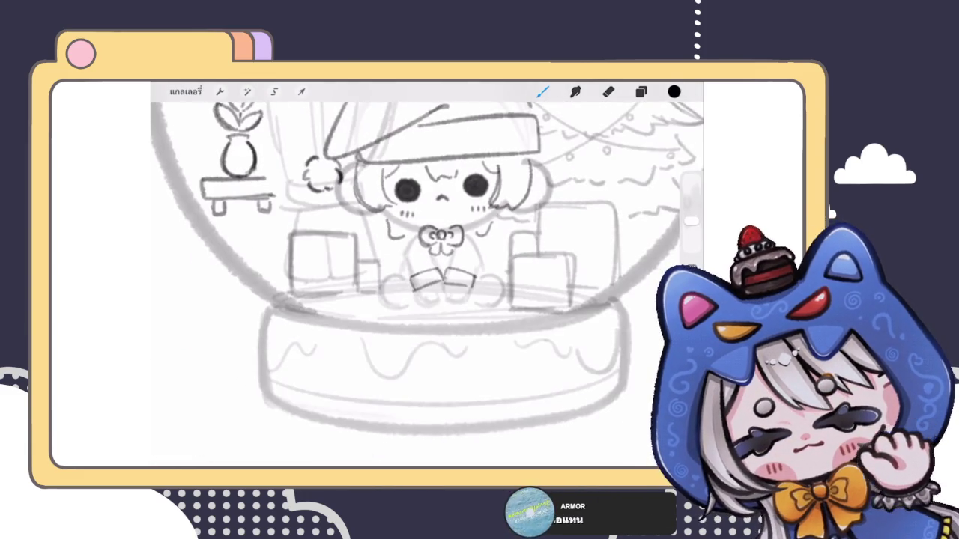
{"action": "scroll", "coordinate": [427, 247], "scroll_direction": "up", "scroll_amount": 3}
Add short leg lines, undo a stray stroke, and draw both sides of the body.
{"action": "left_click_drag", "start_coordinate": [361, 277], "coordinate": [369, 302]}
{"action": "mouse_move", "coordinate": [410, 274]}
{"action": "left_mouse_down"}
{"action": "mouse_move", "coordinate": [413, 289]}
{"action": "mouse_move", "coordinate": [486, 304]}
{"action": "left_mouse_up"}
{"action": "key", "text": "ctrl+z"}
{"action": "left_click_drag", "start_coordinate": [465, 232], "coordinate": [488, 279]}
{"action": "left_click_drag", "start_coordinate": [381, 236], "coordinate": [353, 282]}
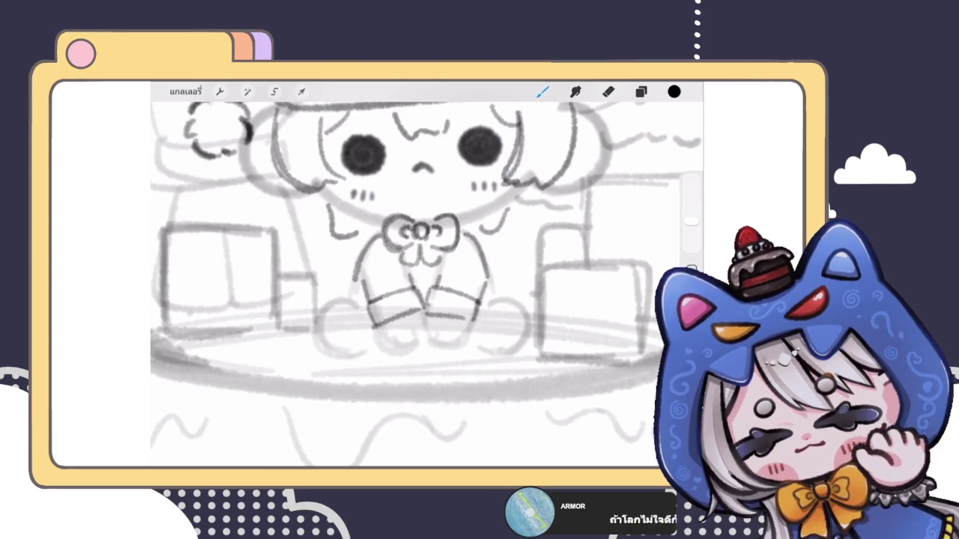
{"action": "scroll", "coordinate": [427, 277], "scroll_direction": "down", "scroll_amount": 5}
{"action": "scroll", "coordinate": [427, 277], "scroll_direction": "up", "scroll_amount": 3}
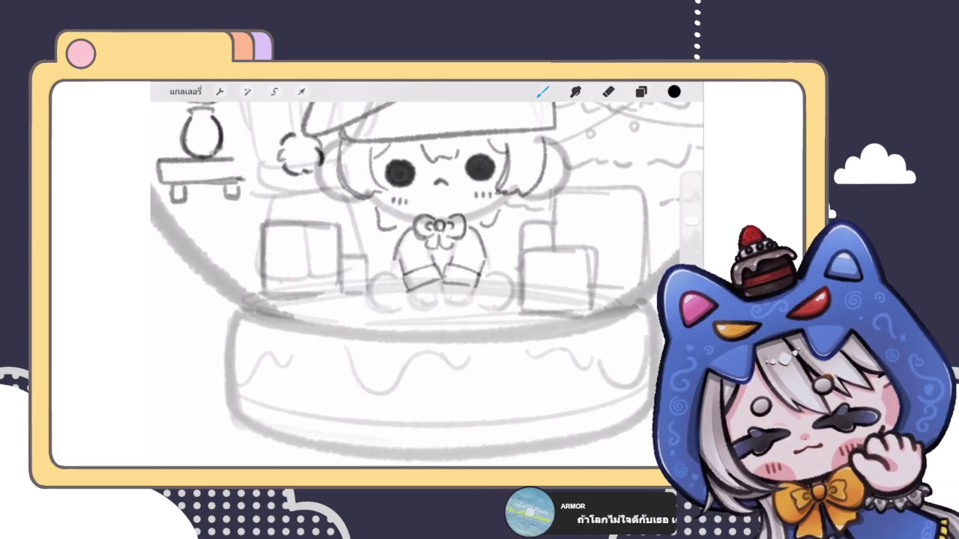
{"action": "scroll", "coordinate": [431, 269], "scroll_direction": "up", "scroll_amount": 2}
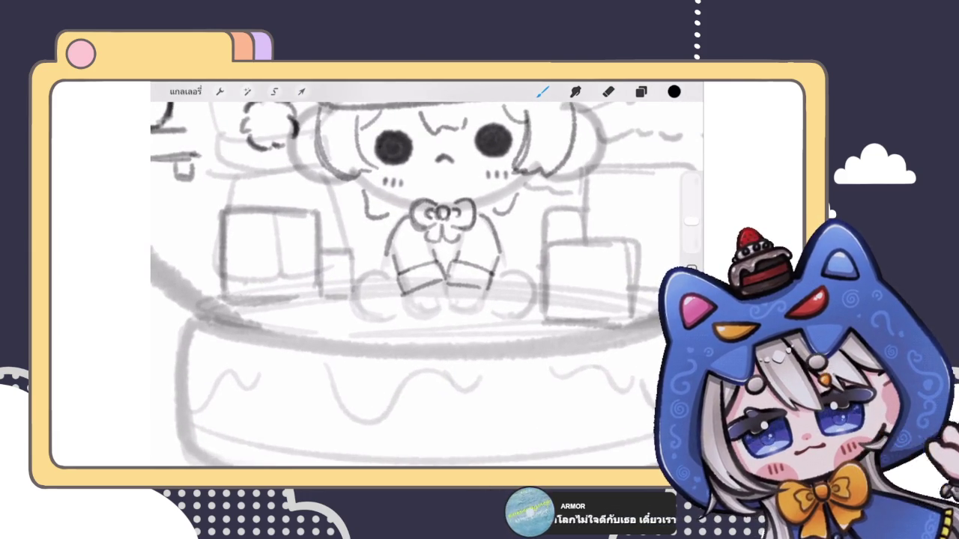
Draw curved C-shaped left and right feet, redrawing the right foot.
{"action": "left_click_drag", "start_coordinate": [385, 318], "coordinate": [382, 272]}
{"action": "left_click_drag", "start_coordinate": [501, 269], "coordinate": [504, 317]}
{"action": "scroll", "coordinate": [428, 278], "scroll_direction": "down", "scroll_amount": 2}
{"action": "scroll", "coordinate": [427, 278], "scroll_direction": "down", "scroll_amount": 3}
{"action": "scroll", "coordinate": [427, 277], "scroll_direction": "up", "scroll_amount": 4}
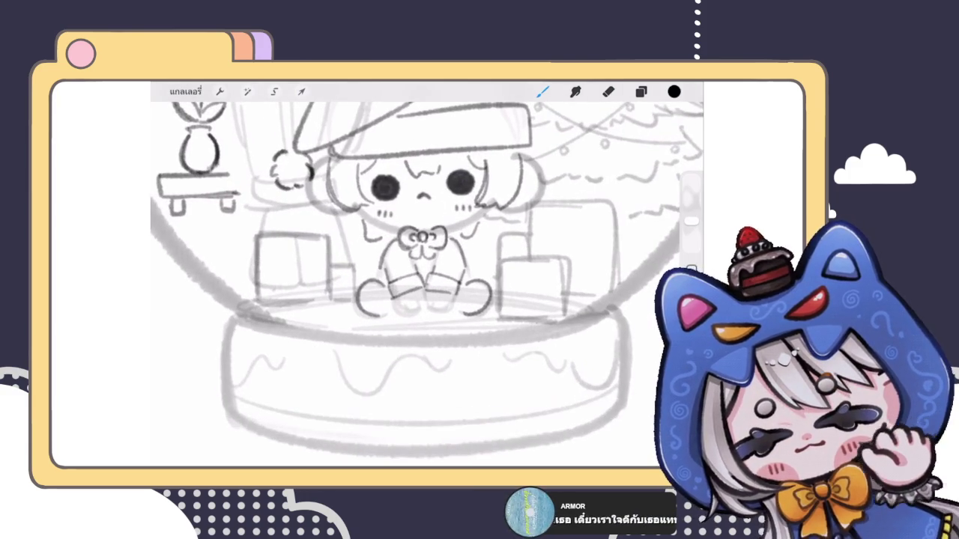
{"action": "scroll", "coordinate": [427, 277], "scroll_direction": "down", "scroll_amount": 3}
{"action": "scroll", "coordinate": [427, 277], "scroll_direction": "up", "scroll_amount": 5}
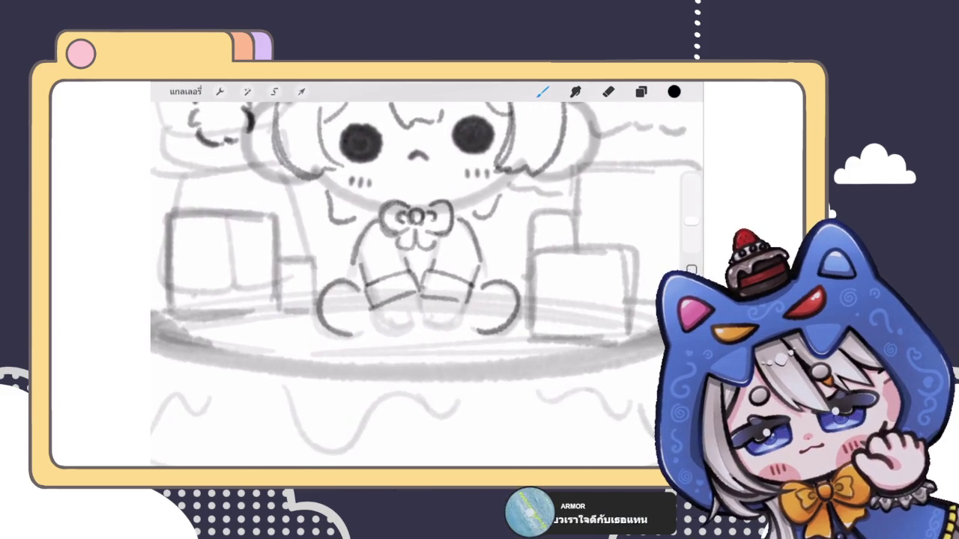
{"action": "scroll", "coordinate": [428, 278], "scroll_direction": "down", "scroll_amount": 1}
{"action": "scroll", "coordinate": [427, 278], "scroll_direction": "up", "scroll_amount": 3}
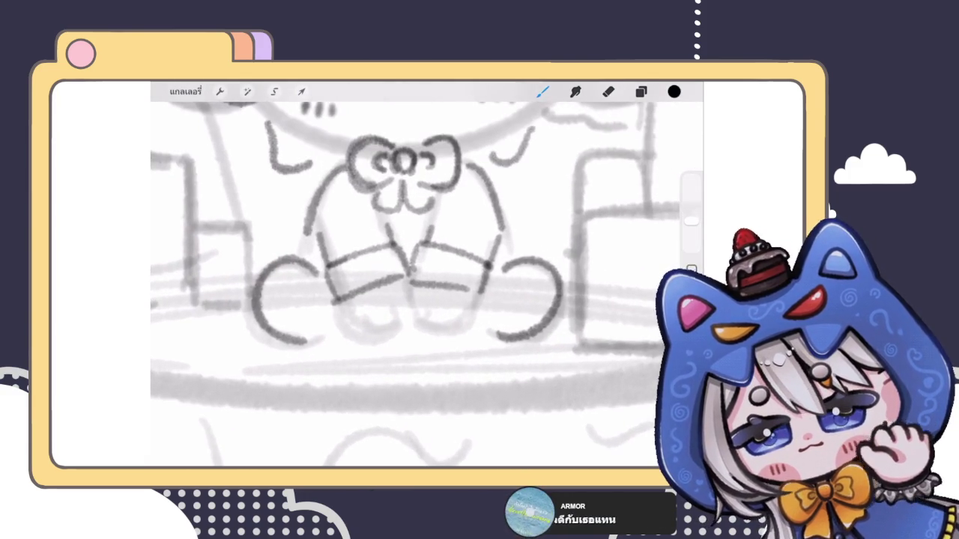
{"action": "key", "text": "ctrl+z"}
{"action": "key", "text": "ctrl+shift+z"}
{"action": "key", "text": "ctrl+z"}
{"action": "left_click_drag", "start_coordinate": [499, 264], "coordinate": [492, 330]}
{"action": "scroll", "coordinate": [427, 277], "scroll_direction": "down", "scroll_amount": 3}
{"action": "scroll", "coordinate": [427, 277], "scroll_direction": "down", "scroll_amount": 2}
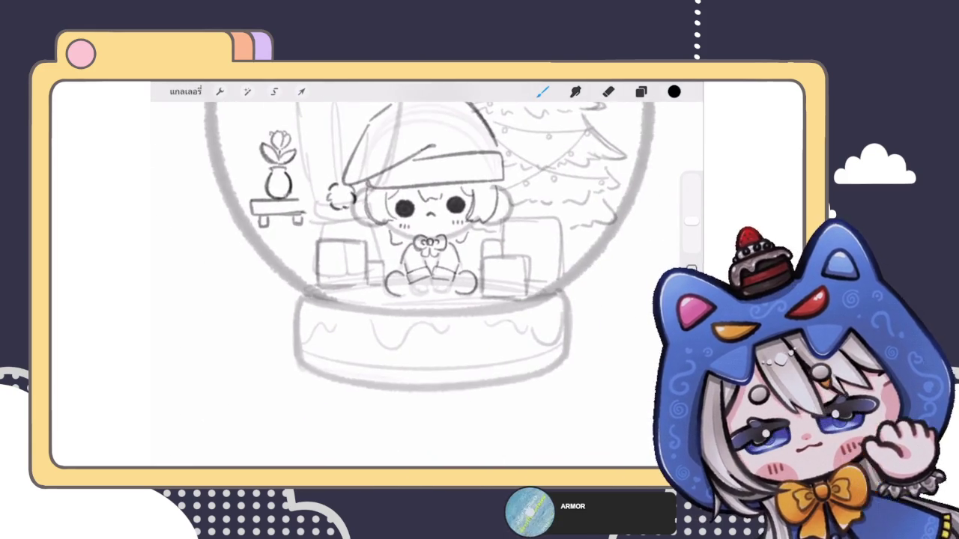
{"action": "scroll", "coordinate": [427, 277], "scroll_direction": "up", "scroll_amount": 3}
{"action": "scroll", "coordinate": [450, 255], "scroll_direction": "up", "scroll_amount": 2}
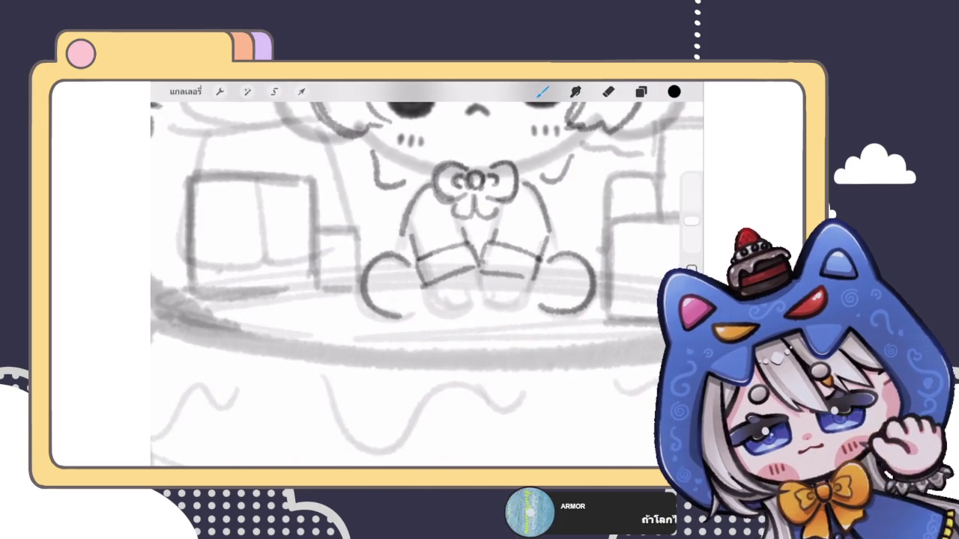
Refine the left foot with a pad and an underside curve, undoing and redoing strokes.
{"action": "left_click_drag", "start_coordinate": [391, 282], "coordinate": [383, 301]}
{"action": "left_click", "coordinate": [379, 274]}
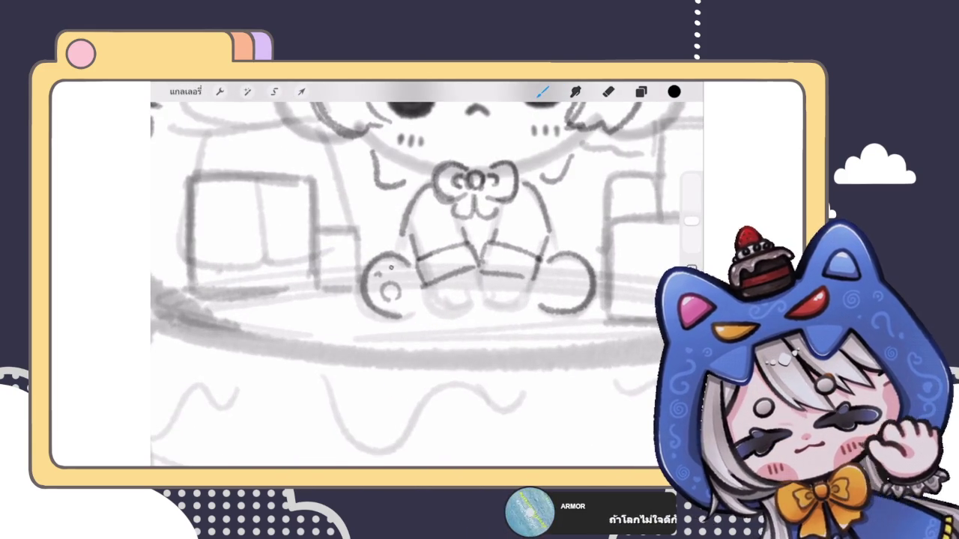
{"action": "scroll", "coordinate": [427, 278], "scroll_direction": "down", "scroll_amount": 3}
{"action": "scroll", "coordinate": [427, 277], "scroll_direction": "down", "scroll_amount": 3}
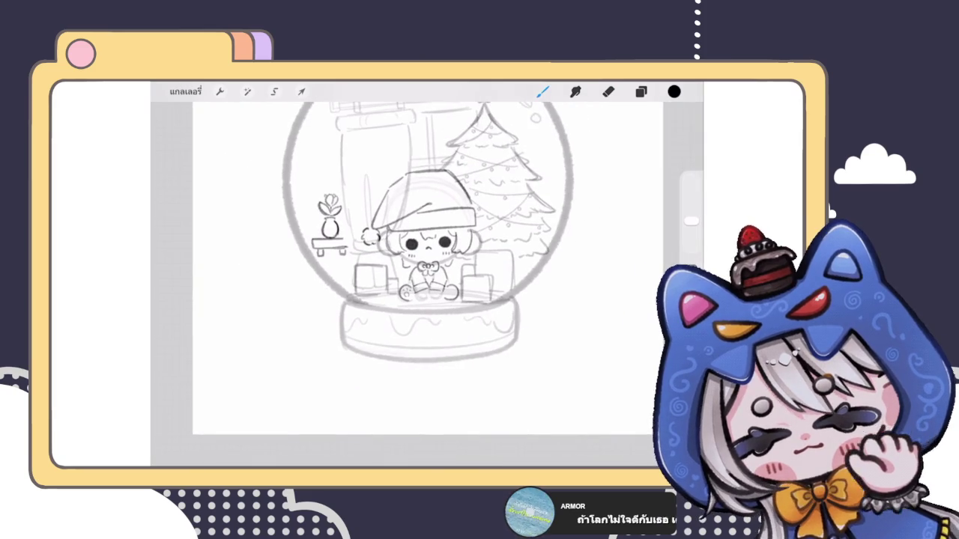
{"action": "scroll", "coordinate": [427, 277], "scroll_direction": "up", "scroll_amount": 5}
{"action": "key", "text": "ctrl+z"}
{"action": "key", "text": "ctrl+z"}
{"action": "key", "text": "ctrl+z"}
{"action": "scroll", "coordinate": [427, 277], "scroll_direction": "up", "scroll_amount": 2}
{"action": "scroll", "coordinate": [427, 277], "scroll_direction": "up", "scroll_amount": 2}
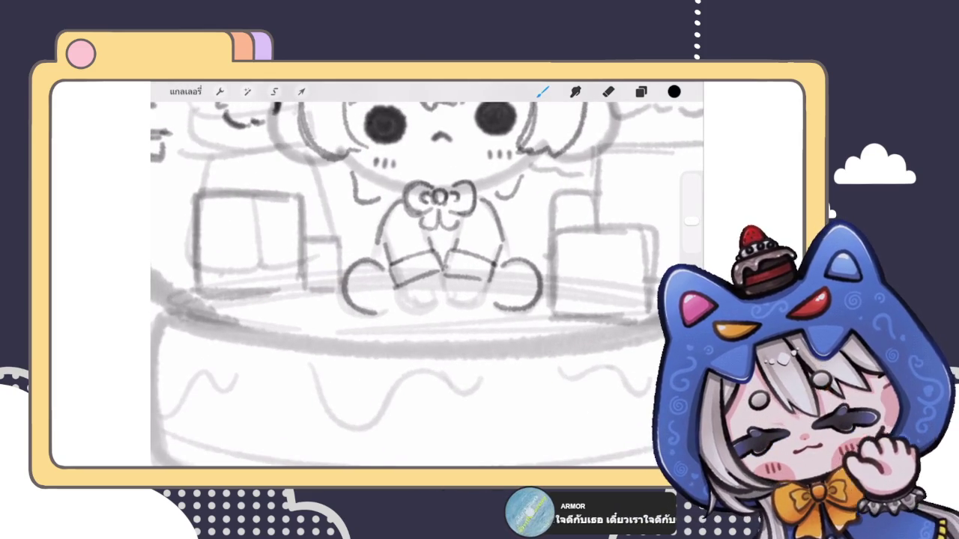
{"action": "mouse_move", "coordinate": [398, 292]}
{"action": "left_mouse_down"}
{"action": "mouse_move", "coordinate": [420, 312]}
{"action": "mouse_move", "coordinate": [481, 307]}
{"action": "mouse_move", "coordinate": [453, 303]}
{"action": "mouse_move", "coordinate": [466, 308]}
{"action": "left_mouse_up"}
{"action": "key", "text": "ctrl+z"}
{"action": "key", "text": "ctrl+z"}
{"action": "key", "text": "ctrl+shift+z"}
{"action": "scroll", "coordinate": [427, 284], "scroll_direction": "down", "scroll_amount": 5}
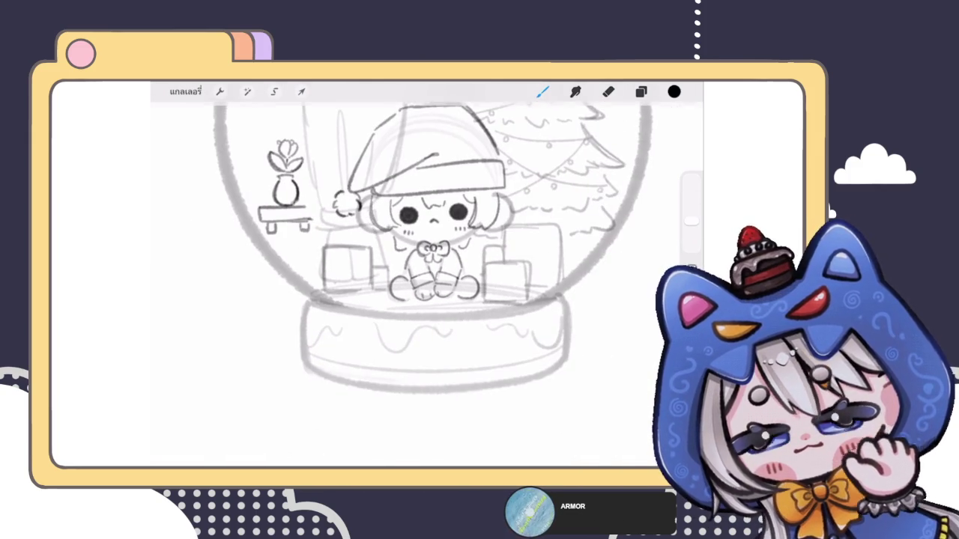
{"action": "key", "text": "ctrl+z"}
{"action": "key", "text": "ctrl+z"}
{"action": "key", "text": "ctrl+z"}
{"action": "key", "text": "ctrl+shift+z"}
{"action": "scroll", "coordinate": [434, 248], "scroll_direction": "up", "scroll_amount": 3}
{"action": "scroll", "coordinate": [435, 248], "scroll_direction": "up", "scroll_amount": 3}
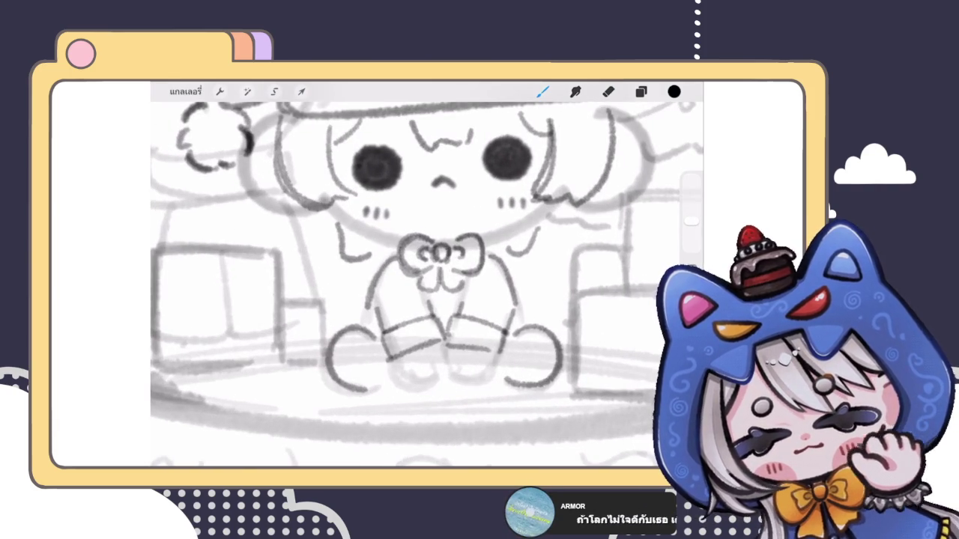
{"action": "scroll", "coordinate": [427, 285], "scroll_direction": "down", "scroll_amount": 3}
{"action": "scroll", "coordinate": [427, 285], "scroll_direction": "down", "scroll_amount": 3}
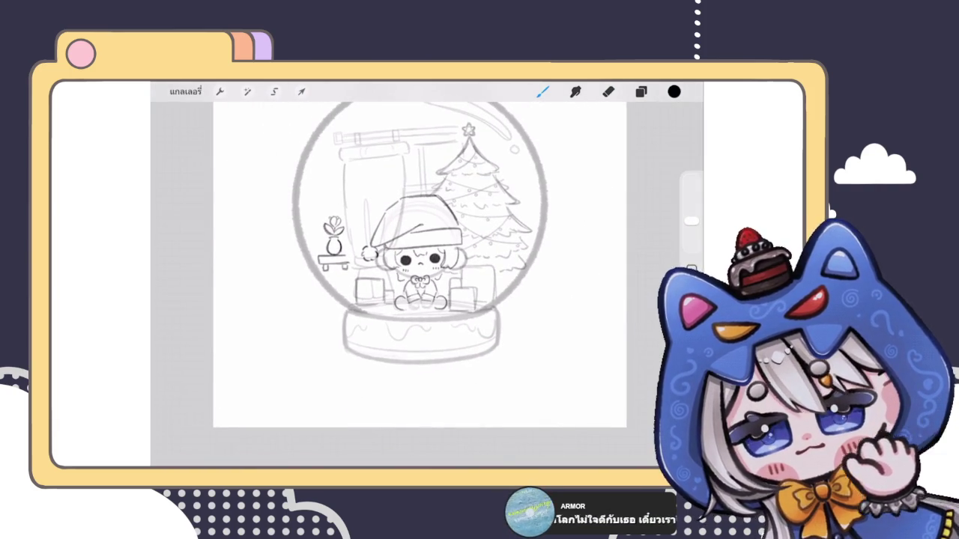
{"action": "scroll", "coordinate": [420, 263], "scroll_direction": "down", "scroll_amount": 1}
{"action": "scroll", "coordinate": [420, 263], "scroll_direction": "up", "scroll_amount": 2}
{"action": "scroll", "coordinate": [420, 262], "scroll_direction": "up", "scroll_amount": 2}
Zoom in on the chibi and draw two ties hanging down the coat.
{"action": "left_click", "coordinate": [640, 91]}
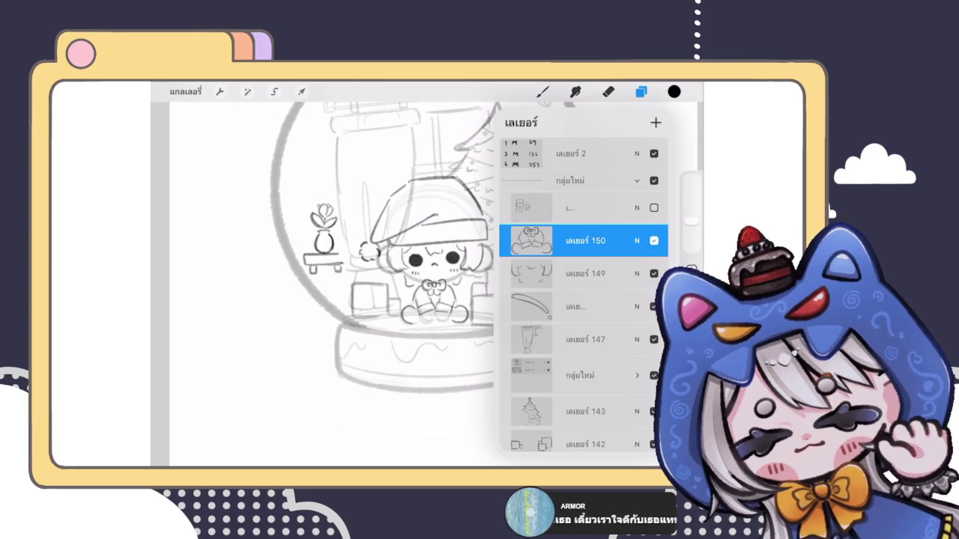
{"action": "scroll", "coordinate": [322, 285], "scroll_direction": "up", "scroll_amount": 2}
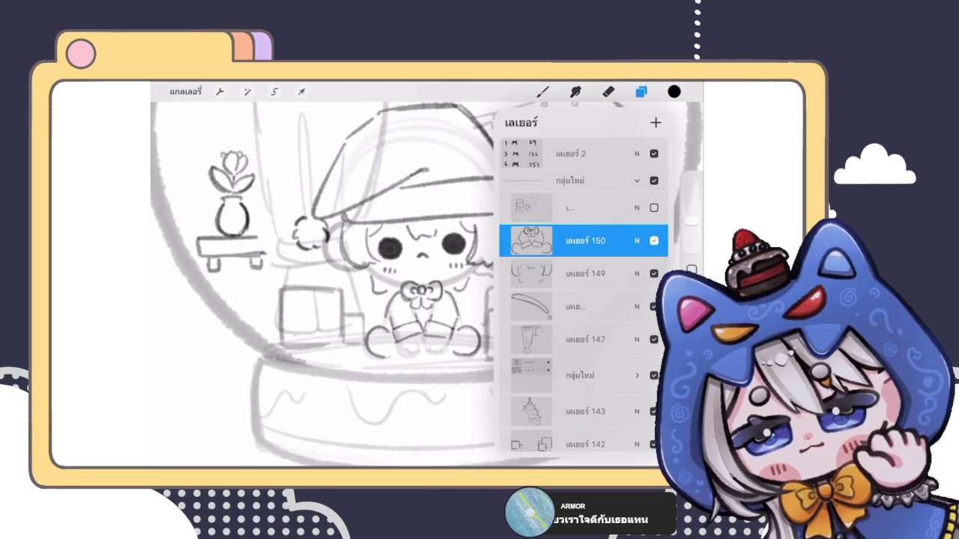
{"action": "left_click", "coordinate": [640, 91]}
{"action": "scroll", "coordinate": [420, 285], "scroll_direction": "up", "scroll_amount": 2}
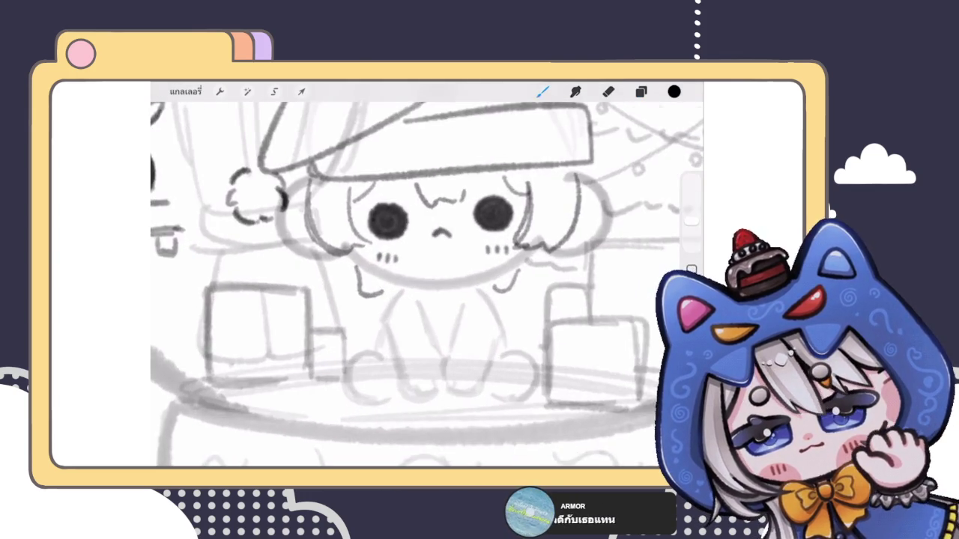
{"action": "scroll", "coordinate": [427, 247], "scroll_direction": "up", "scroll_amount": 2}
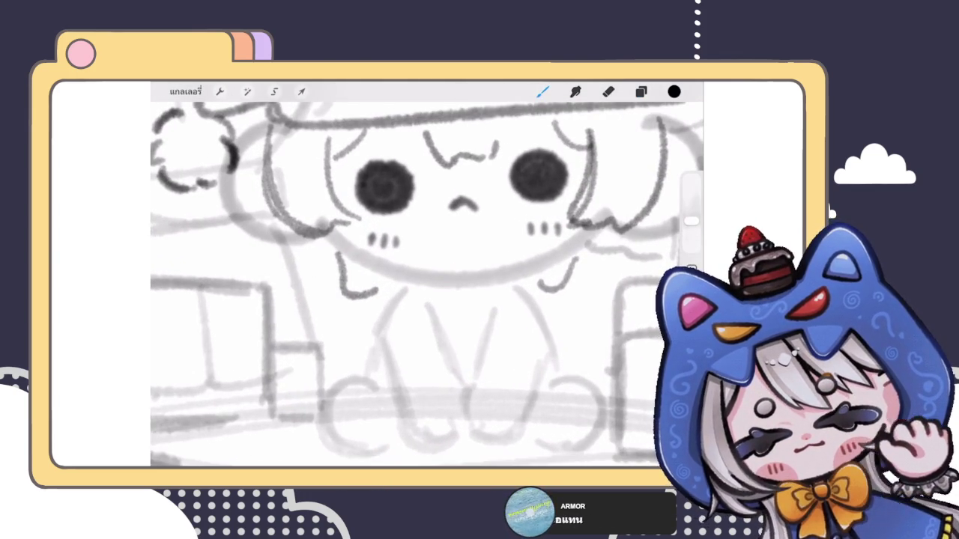
{"action": "mouse_move", "coordinate": [450, 303]}
{"action": "left_mouse_down"}
{"action": "mouse_move", "coordinate": [438, 358]}
{"action": "mouse_move", "coordinate": [484, 352]}
{"action": "mouse_move", "coordinate": [428, 361]}
{"action": "mouse_move", "coordinate": [480, 360]}
{"action": "left_mouse_up"}
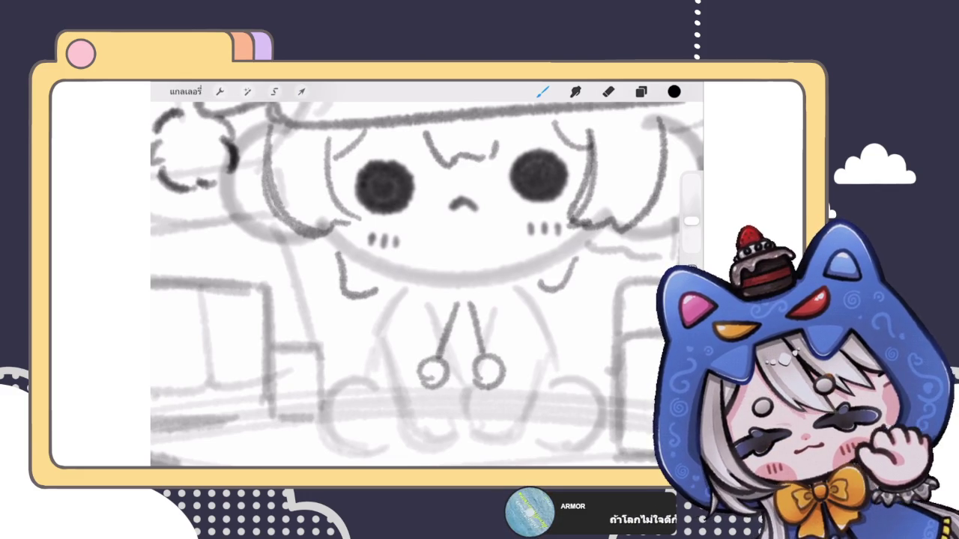
Sketch the fluffy scalloped fur collar under the face and remove a stray coat stroke.
{"action": "mouse_move", "coordinate": [408, 273]}
{"action": "left_mouse_down"}
{"action": "mouse_move", "coordinate": [396, 296]}
{"action": "mouse_move", "coordinate": [435, 306]}
{"action": "mouse_move", "coordinate": [445, 276]}
{"action": "mouse_move", "coordinate": [526, 278]}
{"action": "mouse_move", "coordinate": [533, 300]}
{"action": "mouse_move", "coordinate": [433, 299]}
{"action": "mouse_move", "coordinate": [467, 273]}
{"action": "left_mouse_up"}
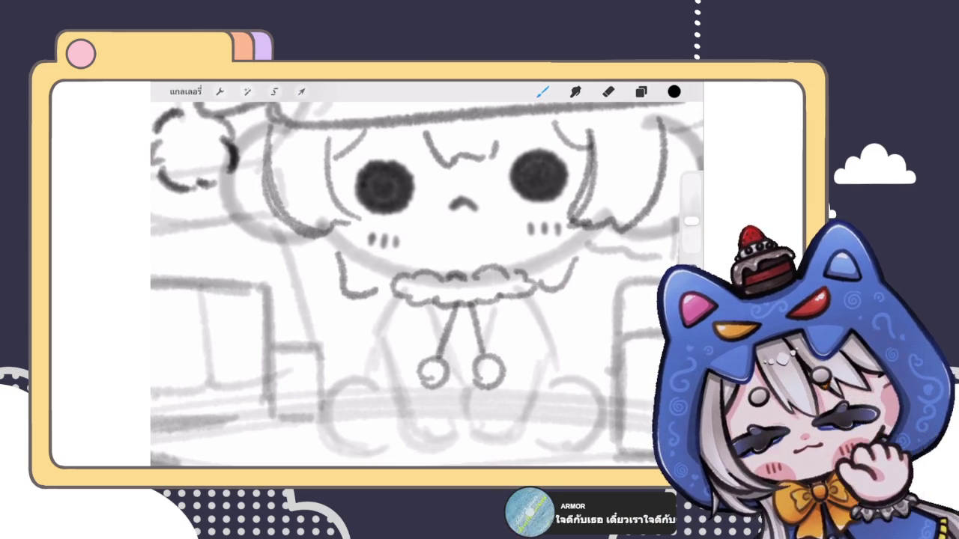
{"action": "scroll", "coordinate": [427, 285], "scroll_direction": "down", "scroll_amount": 5}
{"action": "scroll", "coordinate": [427, 284], "scroll_direction": "down", "scroll_amount": 3}
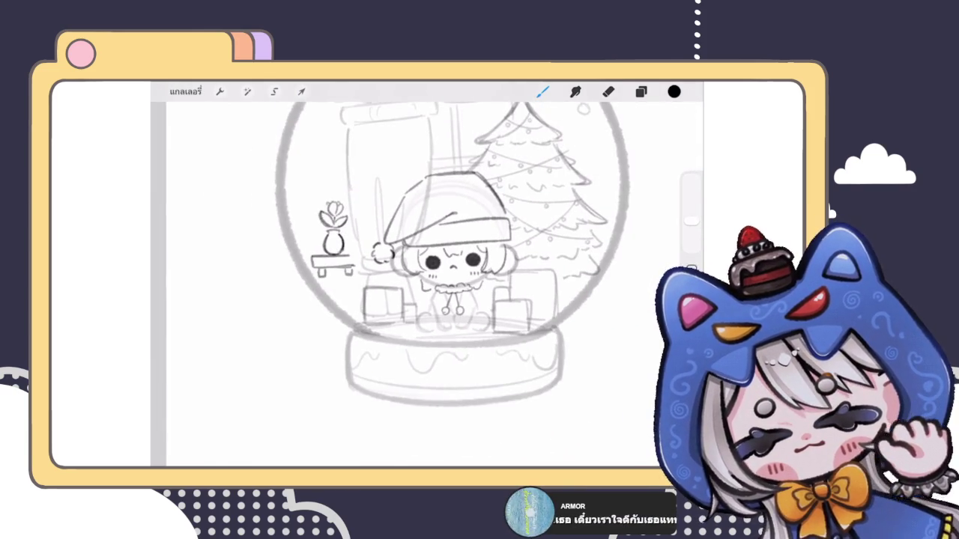
{"action": "scroll", "coordinate": [427, 285], "scroll_direction": "up", "scroll_amount": 3}
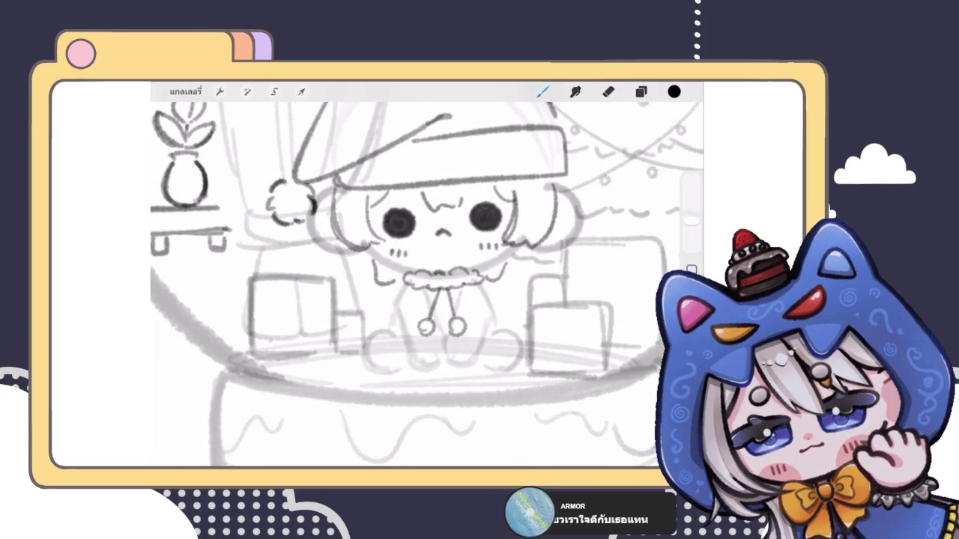
{"action": "left_click_drag", "start_coordinate": [405, 310], "coordinate": [405, 343]}
{"action": "key", "text": "ctrl+z"}
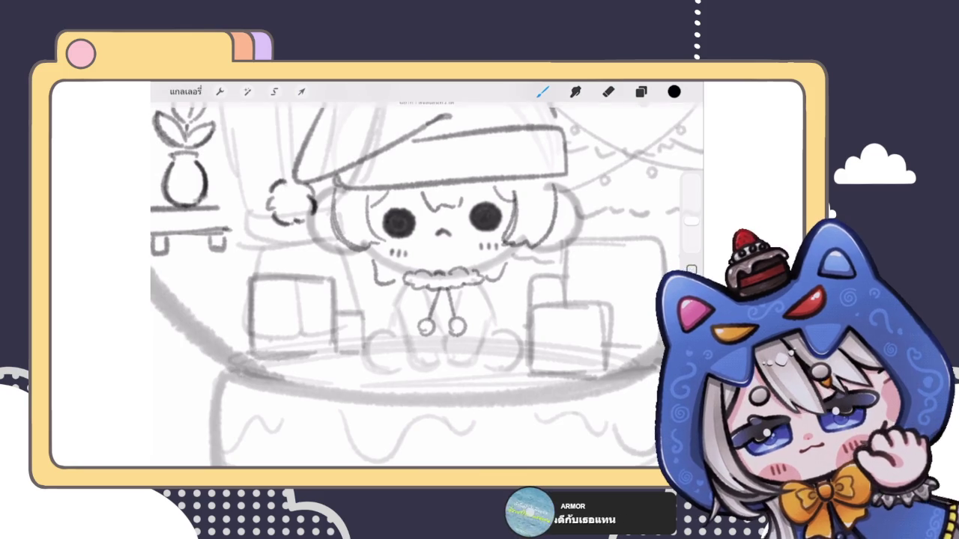
{"action": "left_click", "coordinate": [641, 92]}
Add a new layer for the legs and draw the left boot's sole and edge.
{"action": "left_click", "coordinate": [578, 274]}
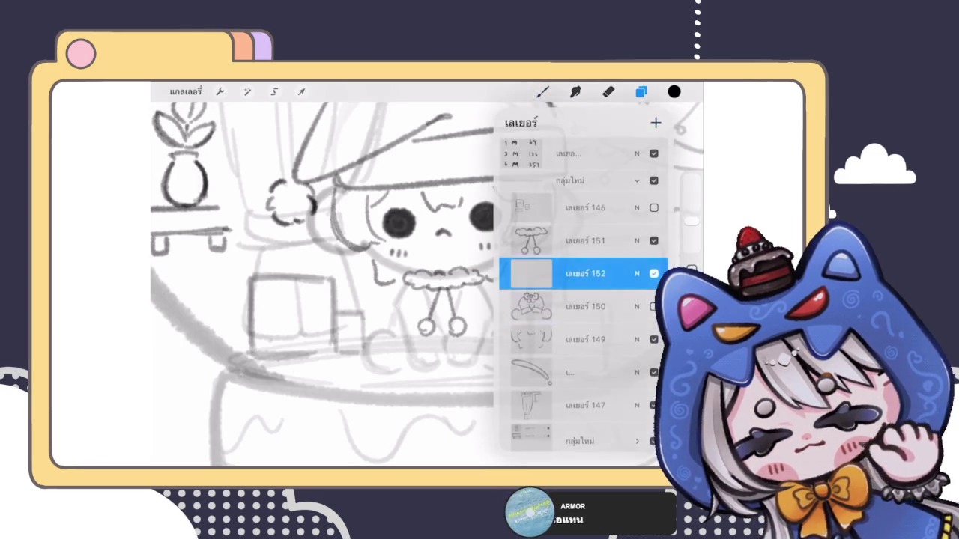
{"action": "left_click", "coordinate": [640, 92]}
{"action": "scroll", "coordinate": [427, 285], "scroll_direction": "up", "scroll_amount": 2}
{"action": "scroll", "coordinate": [427, 285], "scroll_direction": "up", "scroll_amount": 1}
{"action": "mouse_move", "coordinate": [403, 357]}
{"action": "left_mouse_down"}
{"action": "mouse_move", "coordinate": [453, 341]}
{"action": "mouse_move", "coordinate": [401, 358]}
{"action": "left_mouse_up"}
{"action": "mouse_move", "coordinate": [449, 326]}
{"action": "left_mouse_down"}
{"action": "mouse_move", "coordinate": [450, 342]}
{"action": "mouse_move", "coordinate": [514, 354]}
{"action": "left_mouse_up"}
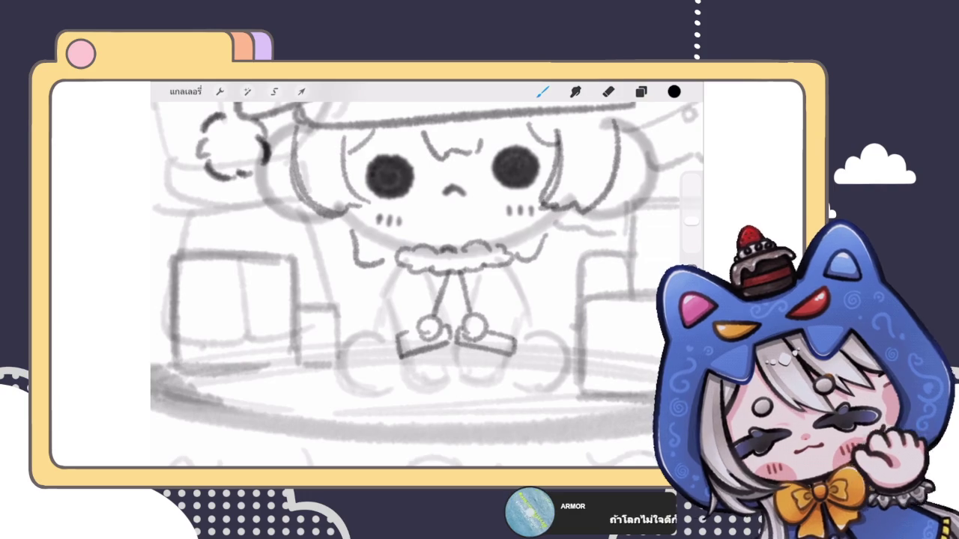
{"action": "left_click_drag", "start_coordinate": [397, 335], "coordinate": [405, 359]}
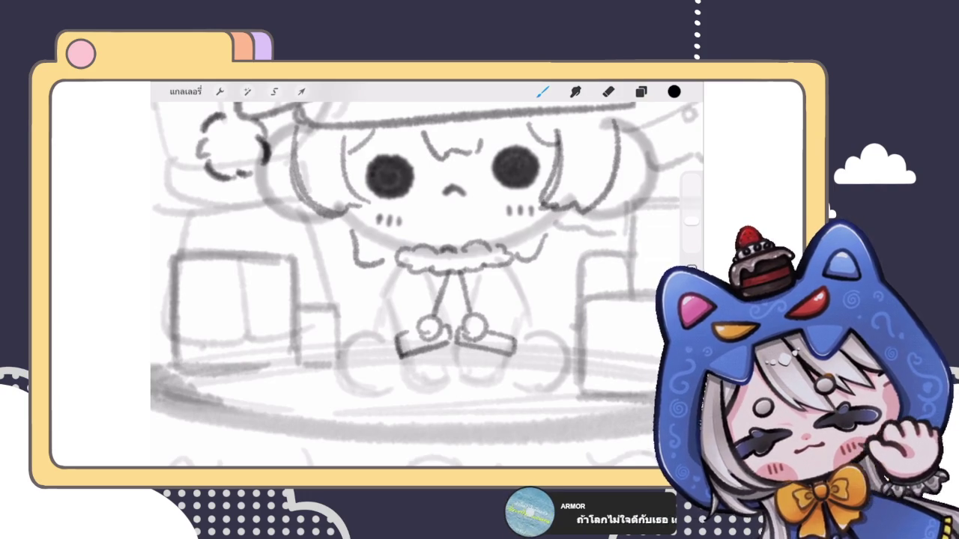
Draw the leg lines down to the boots and both sides of the coat.
{"action": "left_click_drag", "start_coordinate": [388, 302], "coordinate": [397, 334]}
{"action": "left_click_drag", "start_coordinate": [518, 321], "coordinate": [515, 337]}
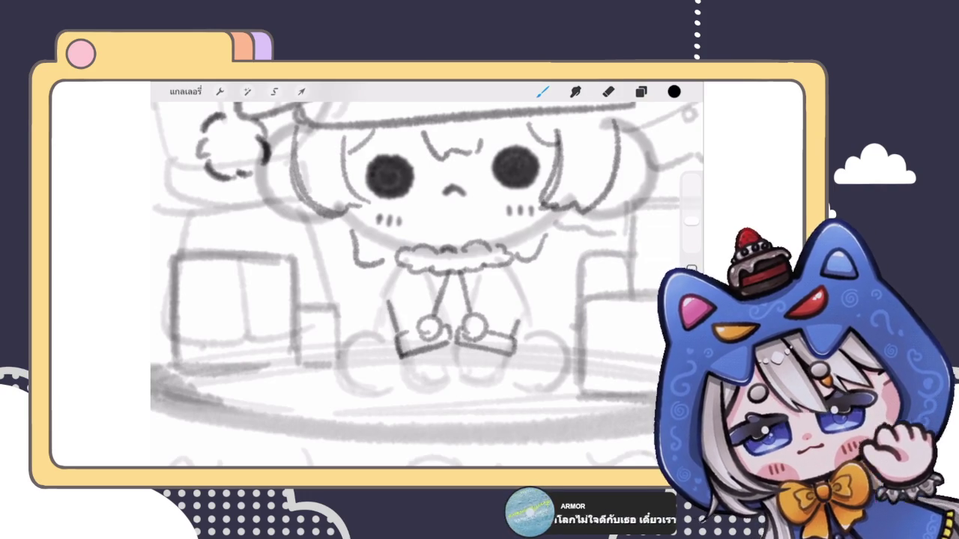
{"action": "left_click_drag", "start_coordinate": [429, 280], "coordinate": [433, 322]}
{"action": "left_click_drag", "start_coordinate": [469, 283], "coordinate": [479, 314]}
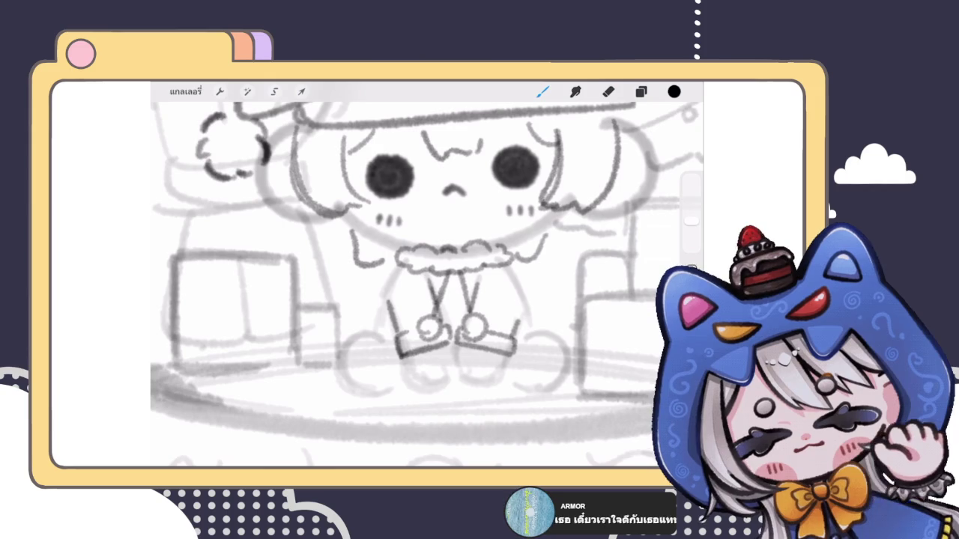
{"action": "left_click_drag", "start_coordinate": [397, 267], "coordinate": [373, 328]}
{"action": "left_click_drag", "start_coordinate": [513, 268], "coordinate": [527, 324]}
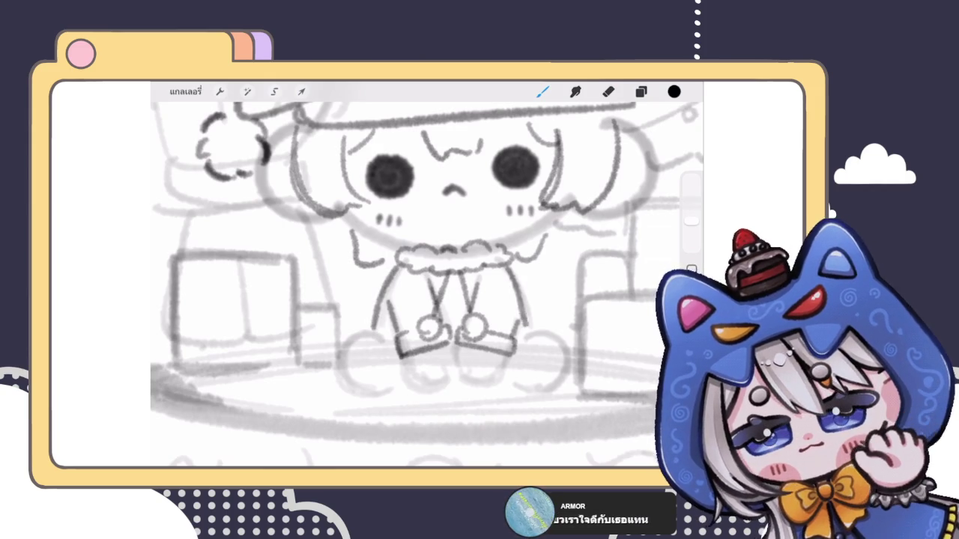
{"action": "scroll", "coordinate": [427, 277], "scroll_direction": "down", "scroll_amount": 5}
{"action": "scroll", "coordinate": [427, 277], "scroll_direction": "up", "scroll_amount": 3}
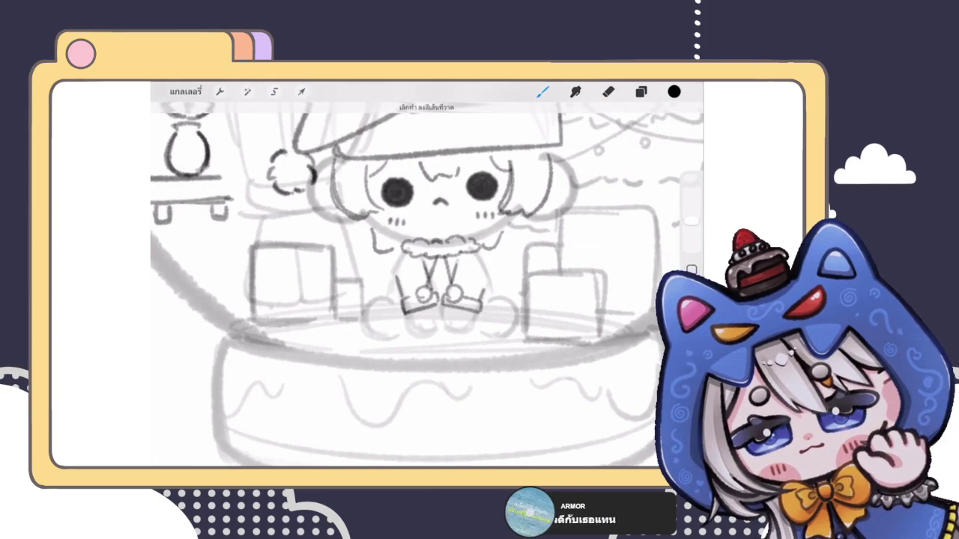
Refine the left leg and right coat lines and add curved arcs beside both feet.
{"action": "left_click_drag", "start_coordinate": [398, 257], "coordinate": [390, 295]}
{"action": "left_click_drag", "start_coordinate": [480, 255], "coordinate": [489, 289]}
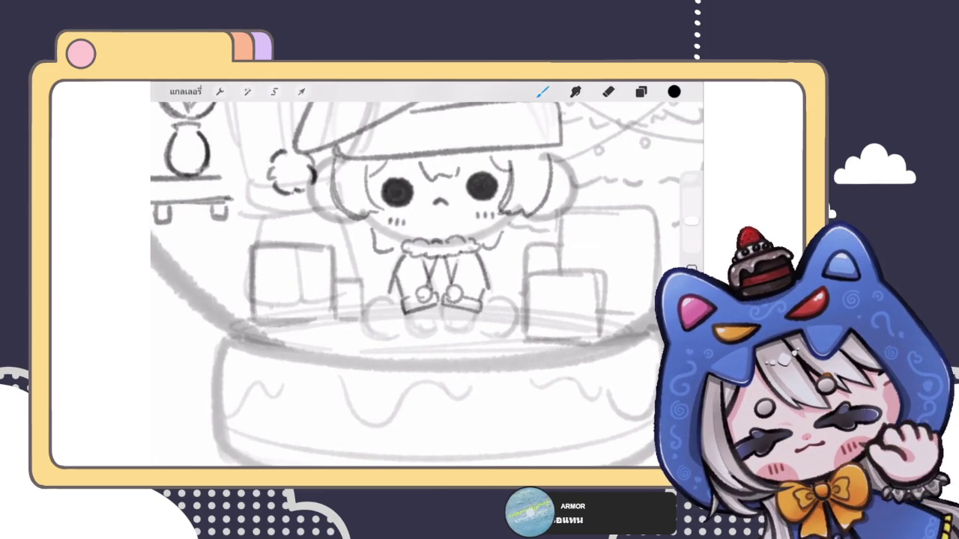
{"action": "scroll", "coordinate": [434, 284], "scroll_direction": "up", "scroll_amount": 3}
{"action": "mouse_move", "coordinate": [364, 305]}
{"action": "left_mouse_down"}
{"action": "mouse_move", "coordinate": [322, 352]}
{"action": "mouse_move", "coordinate": [373, 369]}
{"action": "left_mouse_up"}
{"action": "left_click_drag", "start_coordinate": [513, 307], "coordinate": [516, 364]}
{"action": "scroll", "coordinate": [427, 285], "scroll_direction": "down", "scroll_amount": 3}
{"action": "scroll", "coordinate": [427, 285], "scroll_direction": "up", "scroll_amount": 3}
Draw the small paw-shaped feet with toe lines under both legs.
{"action": "mouse_move", "coordinate": [383, 312]}
{"action": "left_mouse_down"}
{"action": "mouse_move", "coordinate": [432, 344]}
{"action": "mouse_move", "coordinate": [413, 338]}
{"action": "left_mouse_up"}
{"action": "mouse_move", "coordinate": [424, 325]}
{"action": "left_mouse_down"}
{"action": "mouse_move", "coordinate": [429, 335]}
{"action": "mouse_move", "coordinate": [492, 338]}
{"action": "mouse_move", "coordinate": [460, 334]}
{"action": "left_mouse_up"}
{"action": "left_click_drag", "start_coordinate": [478, 327], "coordinate": [481, 338]}
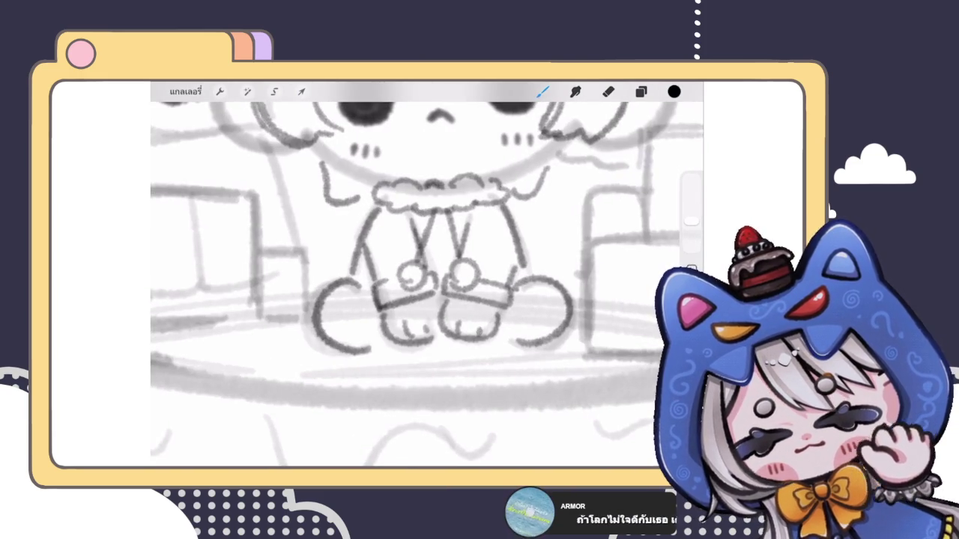
{"action": "scroll", "coordinate": [427, 285], "scroll_direction": "down", "scroll_amount": 5}
{"action": "scroll", "coordinate": [427, 285], "scroll_direction": "down", "scroll_amount": 3}
{"action": "scroll", "coordinate": [427, 262], "scroll_direction": "up", "scroll_amount": 2}
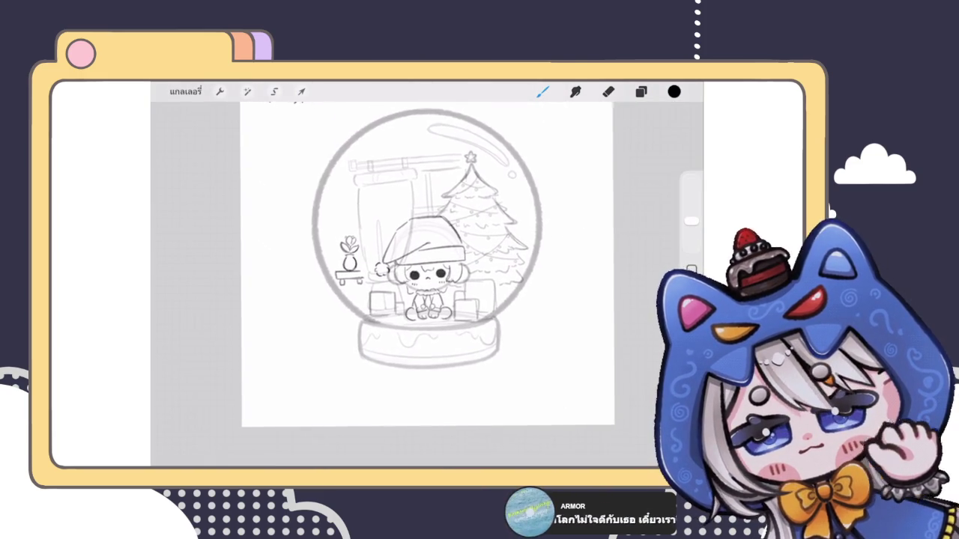
{"action": "left_click", "coordinate": [641, 91]}
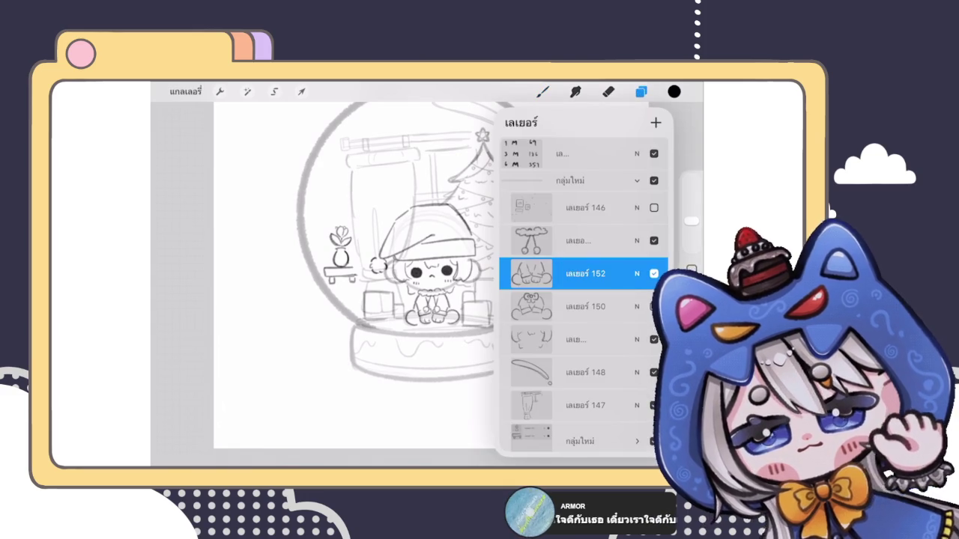
Lower layer 152's opacity to 29%.
{"action": "left_click", "coordinate": [637, 273]}
{"action": "left_click_drag", "start_coordinate": [573, 267], "coordinate": [551, 268]}
{"action": "left_click", "coordinate": [637, 162]}
{"action": "scroll", "coordinate": [585, 299], "scroll_direction": "up", "scroll_amount": 2}
{"action": "scroll", "coordinate": [585, 300], "scroll_direction": "up", "scroll_amount": 2}
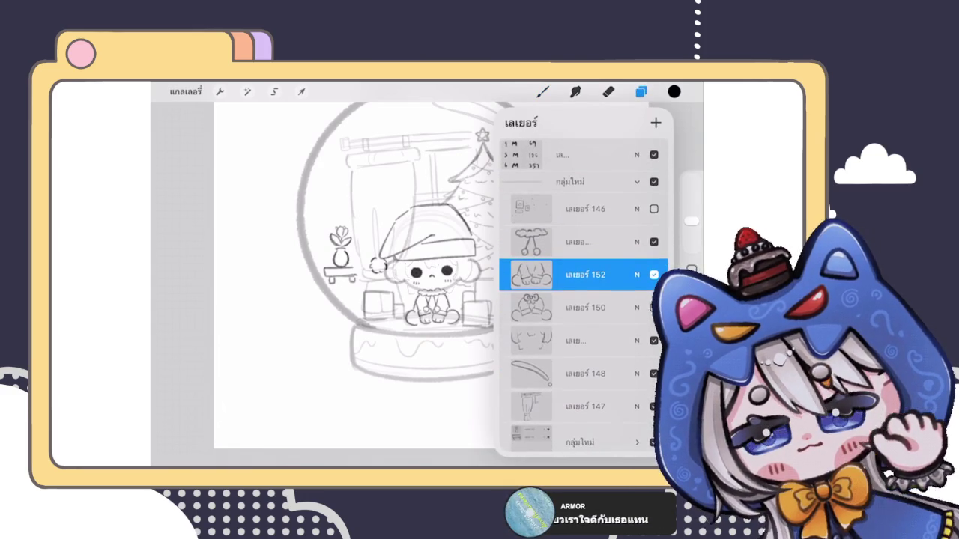
Delete layer 146, collapse the layer group, and hide the snow-globe group.
{"action": "left_click_drag", "start_coordinate": [630, 207], "coordinate": [539, 208]}
{"action": "left_click", "coordinate": [644, 207]}
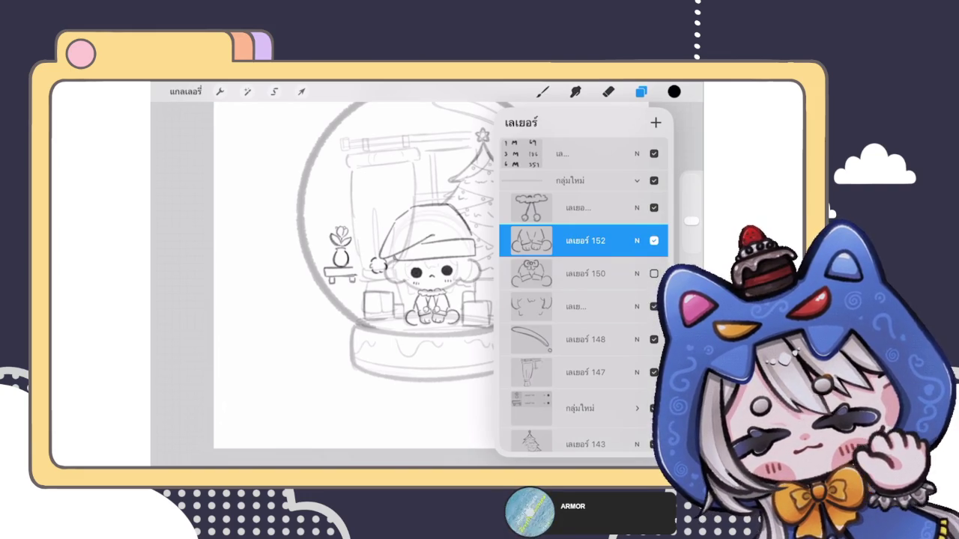
{"action": "left_click", "coordinate": [636, 180]}
{"action": "scroll", "coordinate": [417, 277], "scroll_direction": "down", "scroll_amount": 2}
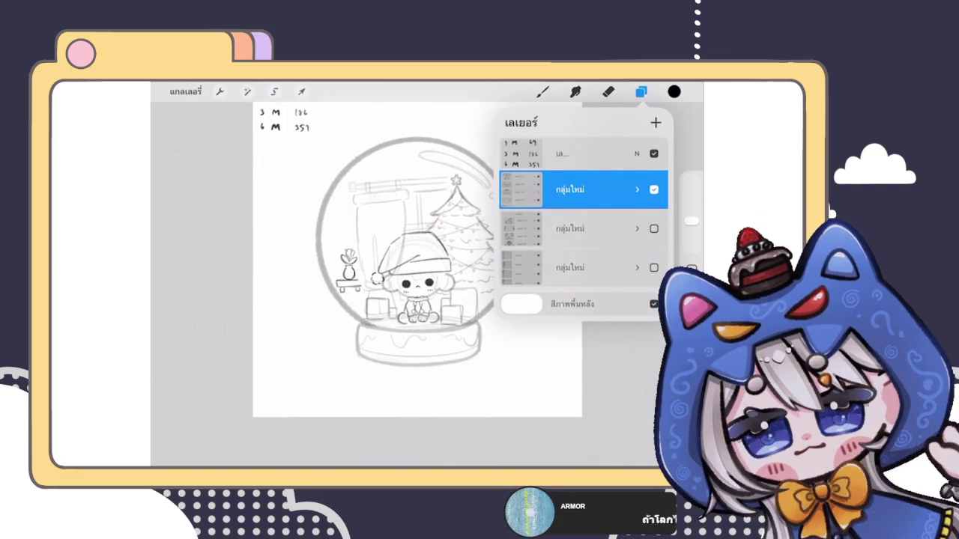
{"action": "scroll", "coordinate": [417, 257], "scroll_direction": "down", "scroll_amount": 2}
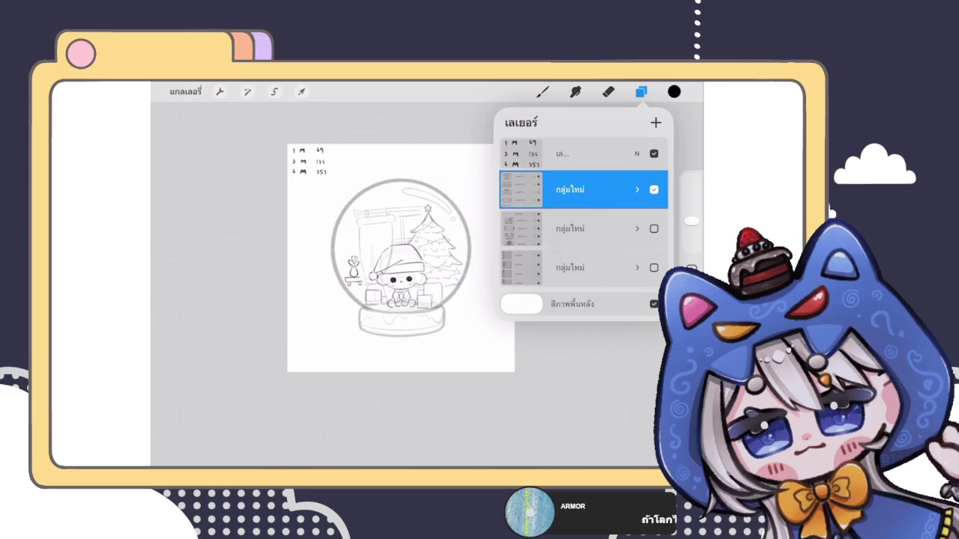
{"action": "left_click", "coordinate": [654, 189]}
Toggle the snow-globe and two character groups on and off to compare them.
{"action": "left_click", "coordinate": [654, 228]}
{"action": "left_click", "coordinate": [654, 267]}
{"action": "left_click", "coordinate": [655, 267]}
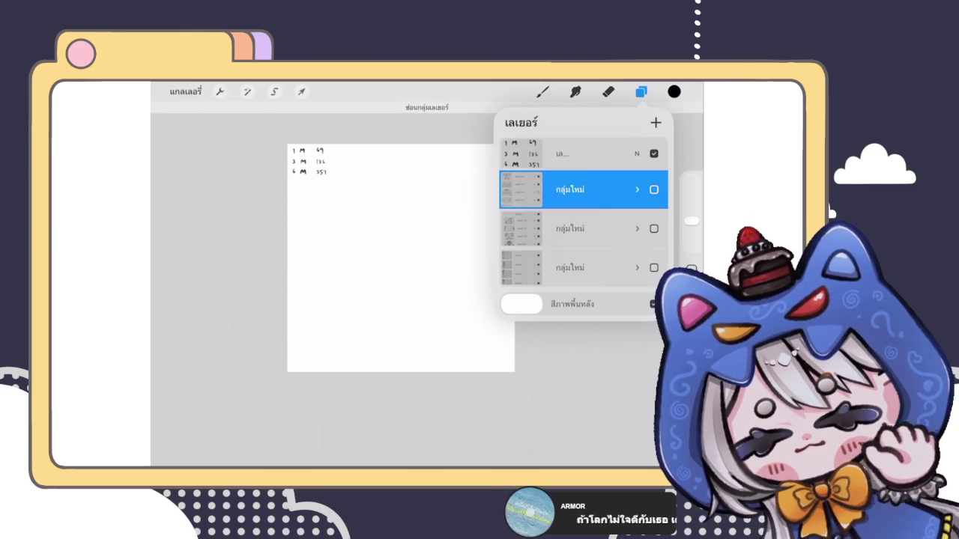
{"action": "left_click", "coordinate": [655, 190]}
{"action": "left_click", "coordinate": [654, 190]}
{"action": "left_click", "coordinate": [654, 229]}
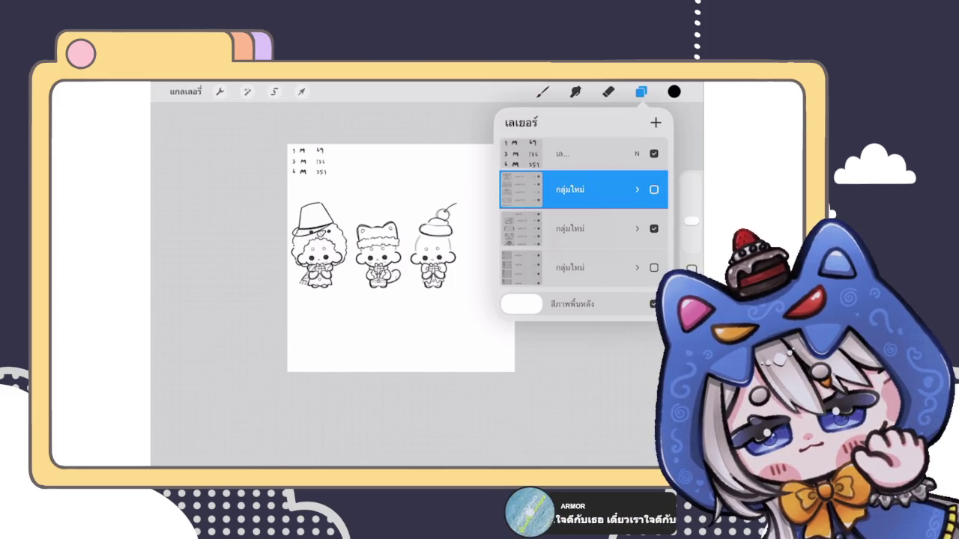
{"action": "left_click", "coordinate": [654, 229]}
{"action": "left_click", "coordinate": [654, 268]}
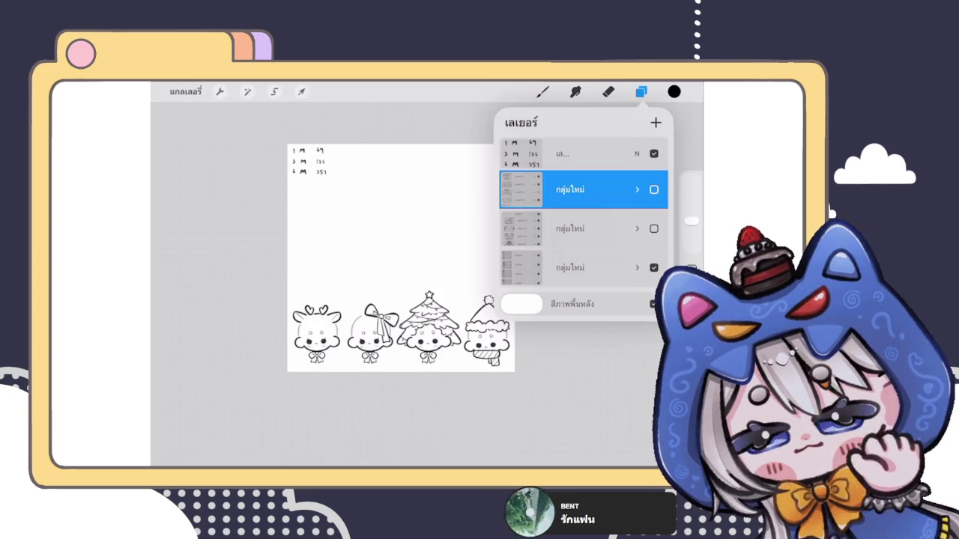
{"action": "left_click", "coordinate": [654, 268]}
{"action": "left_click", "coordinate": [654, 228]}
{"action": "left_click", "coordinate": [654, 190]}
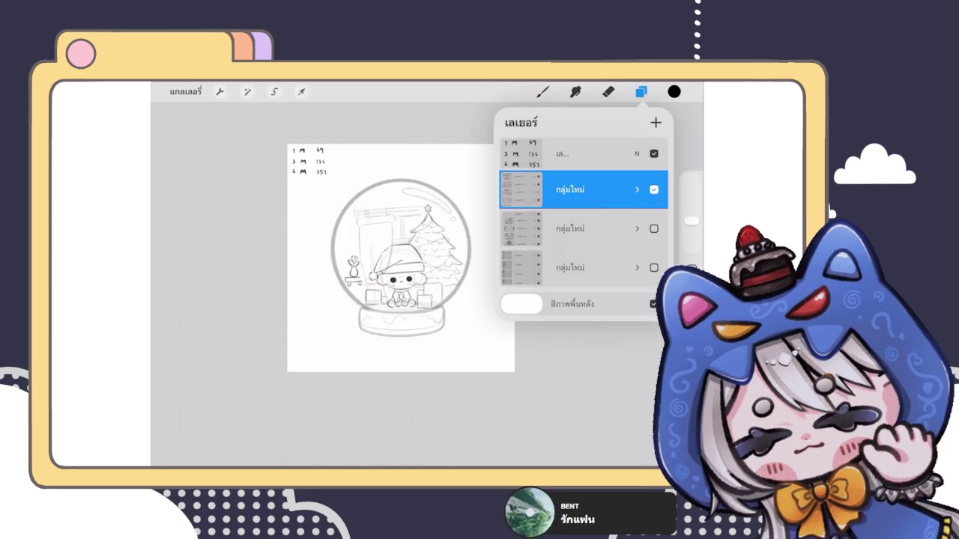
{"action": "left_click", "coordinate": [655, 190]}
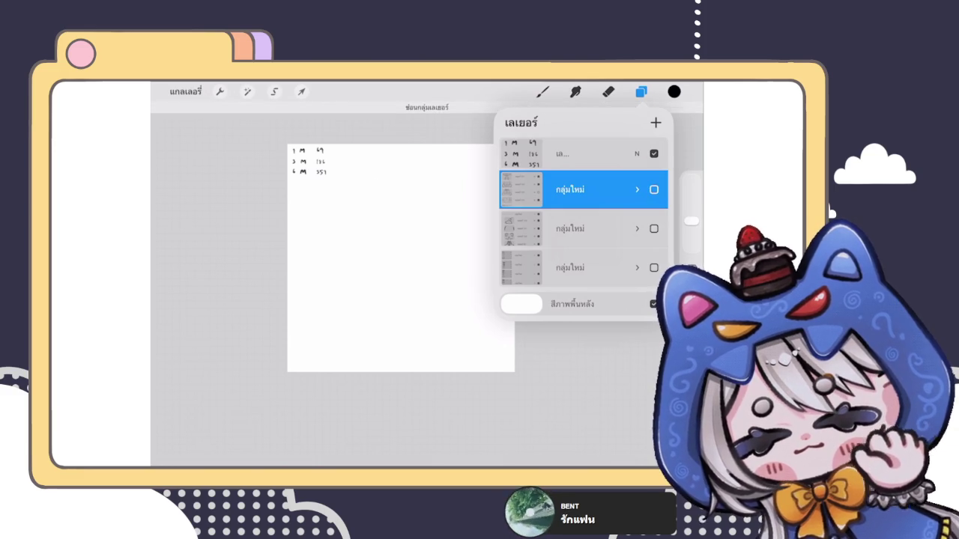
Fade the top notes layer to about 16% and show both chibi rows, globe hidden.
{"action": "left_click", "coordinate": [637, 153]}
{"action": "left_click_drag", "start_coordinate": [659, 194], "coordinate": [541, 194]}
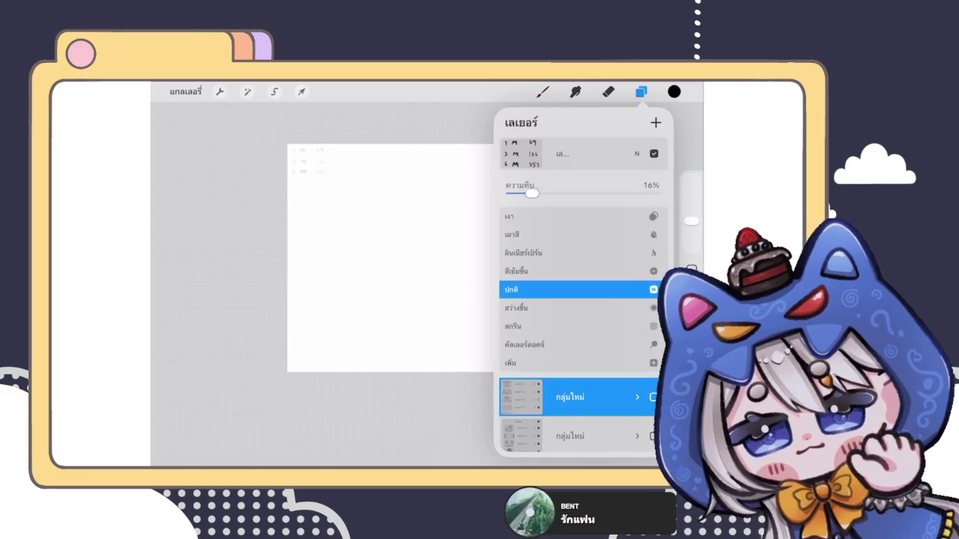
{"action": "left_click", "coordinate": [637, 153]}
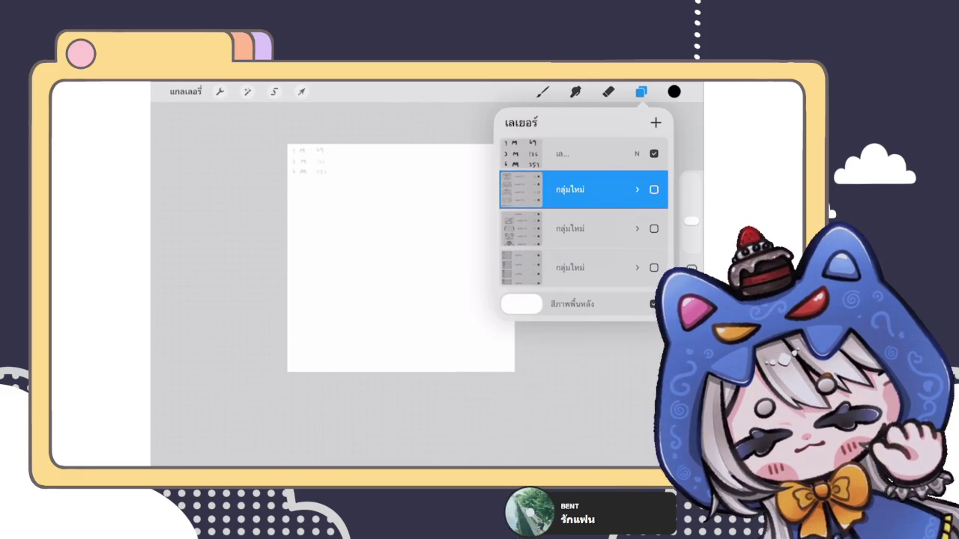
{"action": "left_click", "coordinate": [654, 229]}
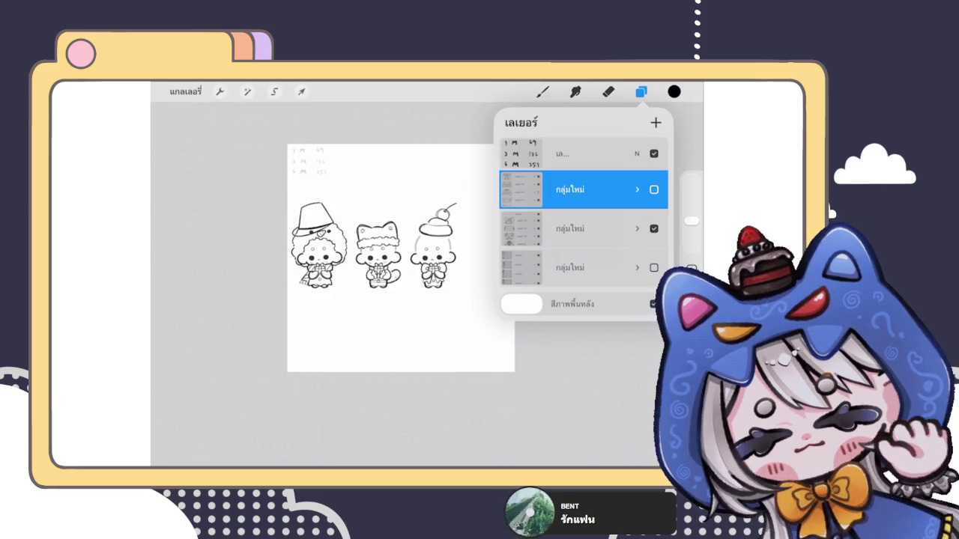
{"action": "left_click", "coordinate": [654, 267]}
{"action": "left_click", "coordinate": [654, 190]}
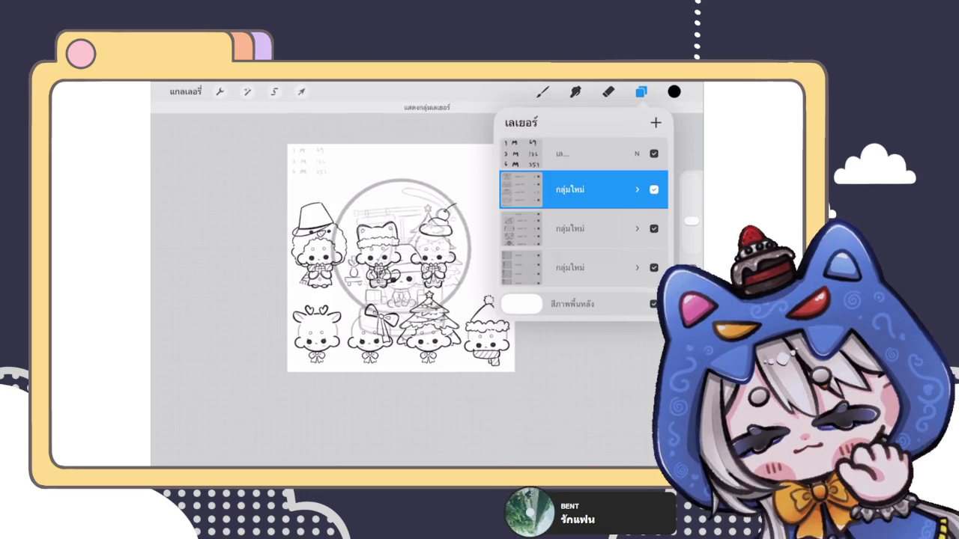
{"action": "left_click", "coordinate": [654, 190]}
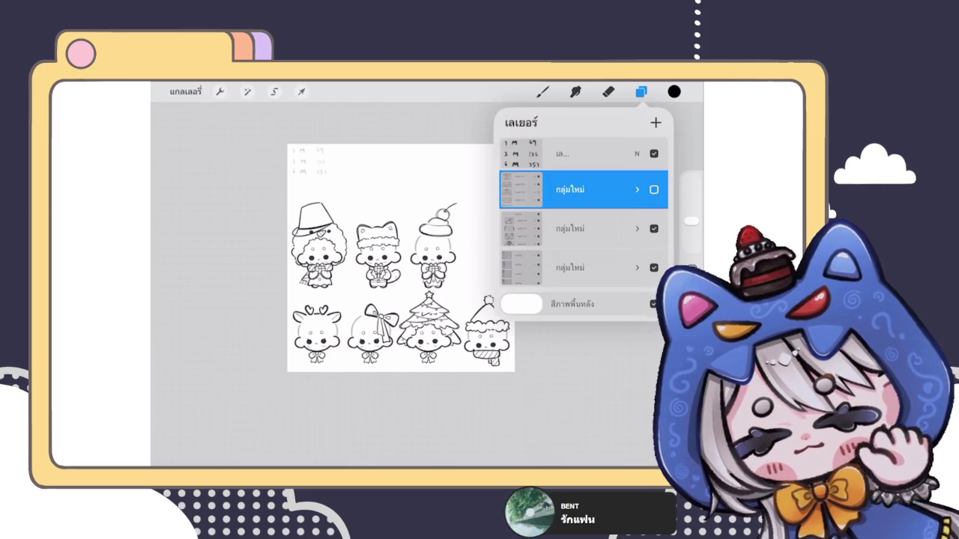
{"action": "left_click", "coordinate": [570, 268]}
Duplicate the bottom character group, flatten the copy, and hide the original.
{"action": "mouse_move", "coordinate": [615, 268]}
{"action": "left_mouse_down"}
{"action": "mouse_move", "coordinate": [540, 268]}
{"action": "mouse_move", "coordinate": [614, 267]}
{"action": "left_mouse_up"}
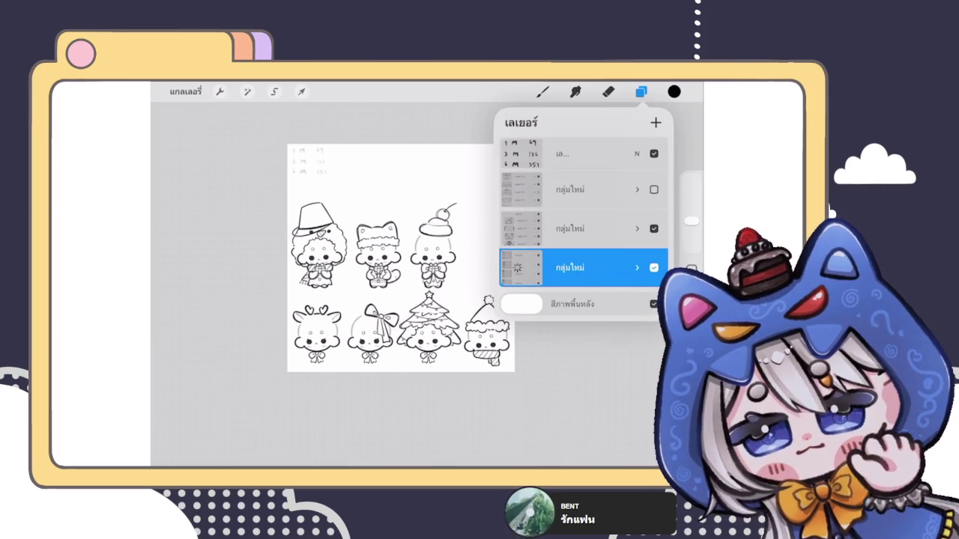
{"action": "left_click", "coordinate": [569, 264]}
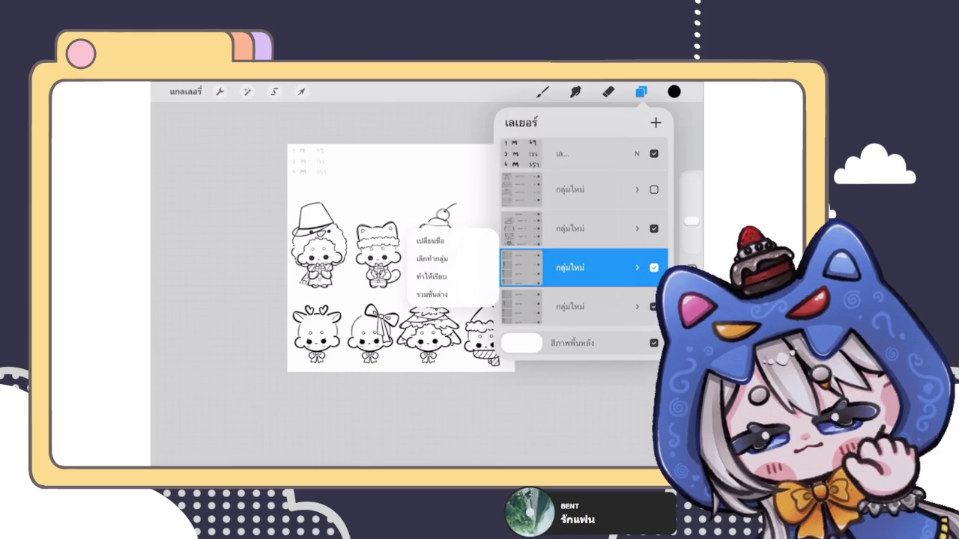
{"action": "left_click", "coordinate": [446, 259]}
{"action": "left_click", "coordinate": [654, 264]}
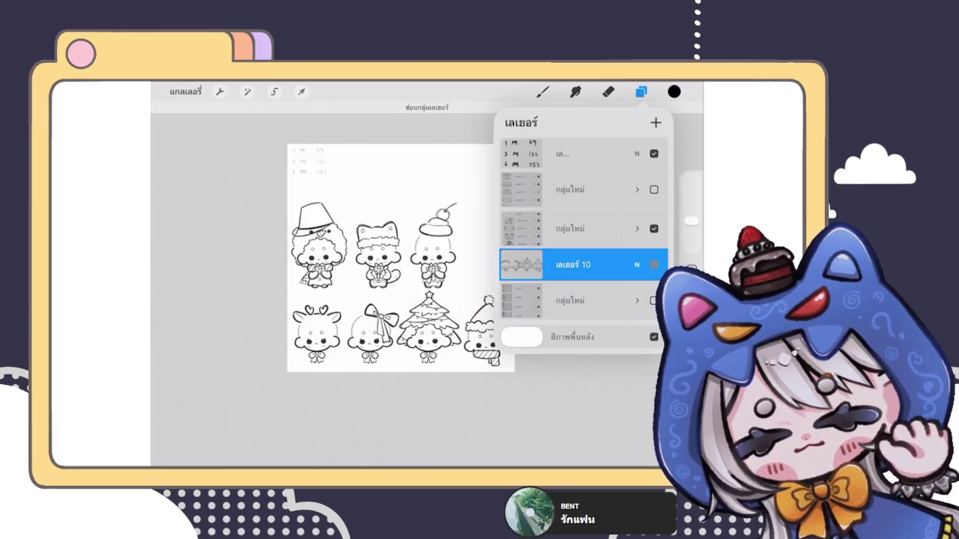
Duplicate and flatten the upper character group, hide the original, and move Layer 10 up.
{"action": "left_click", "coordinate": [569, 229]}
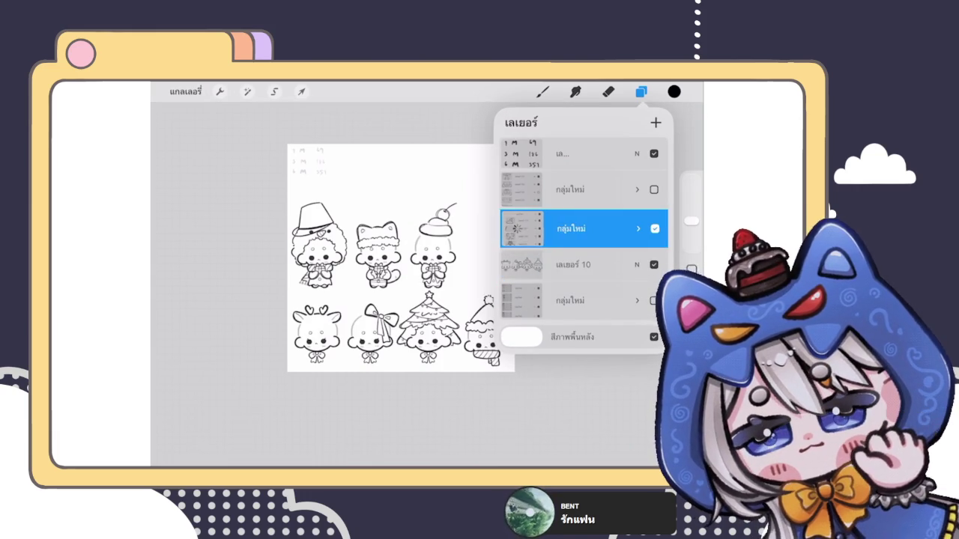
{"action": "left_click", "coordinate": [637, 229]}
{"action": "left_click", "coordinate": [570, 229]}
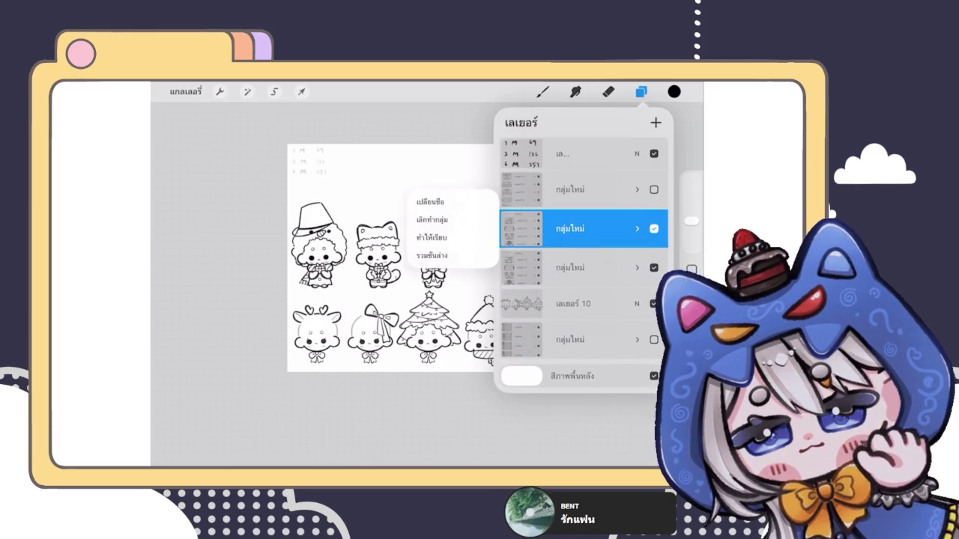
{"action": "left_click", "coordinate": [442, 237]}
{"action": "left_click", "coordinate": [654, 261]}
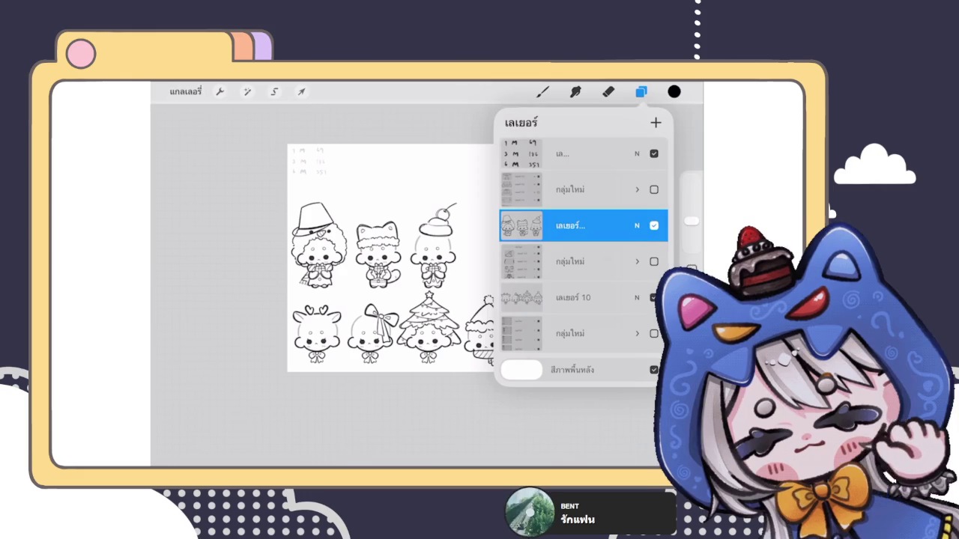
{"action": "left_click", "coordinate": [573, 297]}
{"action": "left_click_drag", "start_coordinate": [573, 298], "coordinate": [573, 259]}
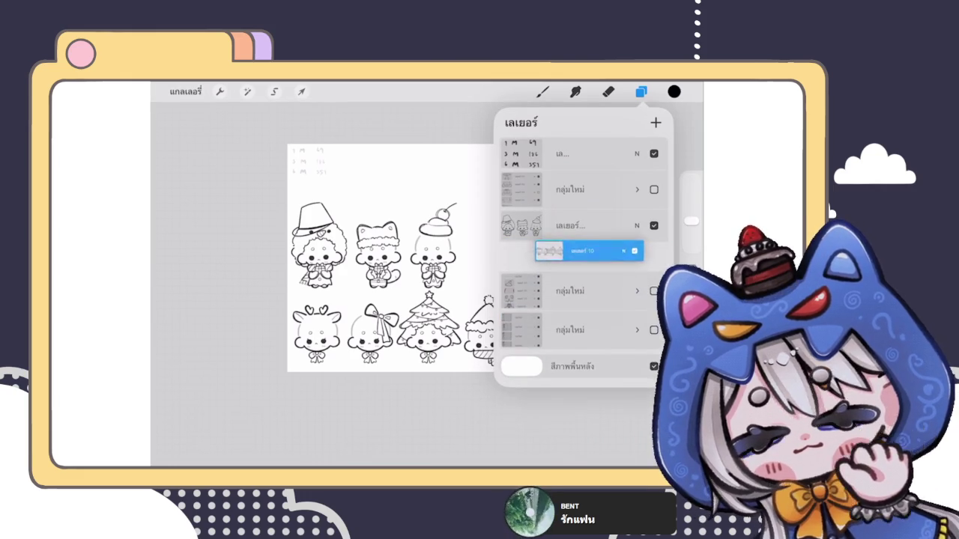
Make a flattened copy of the snow-globe group and hide the flattened characters layer, keeping Layer 10 visible.
{"action": "left_click_drag", "start_coordinate": [599, 190], "coordinate": [525, 190]}
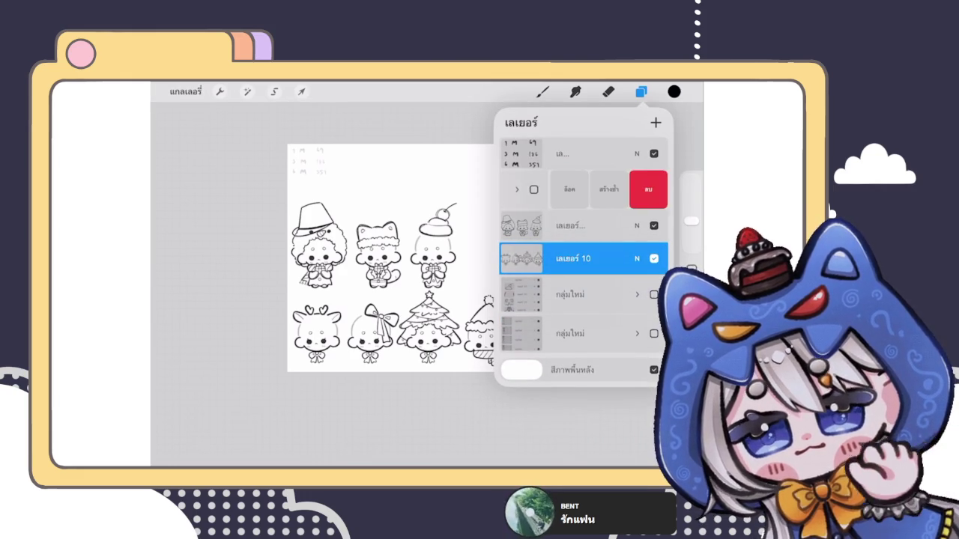
{"action": "left_click", "coordinate": [610, 190]}
{"action": "left_click", "coordinate": [570, 190]}
{"action": "left_click", "coordinate": [432, 199]}
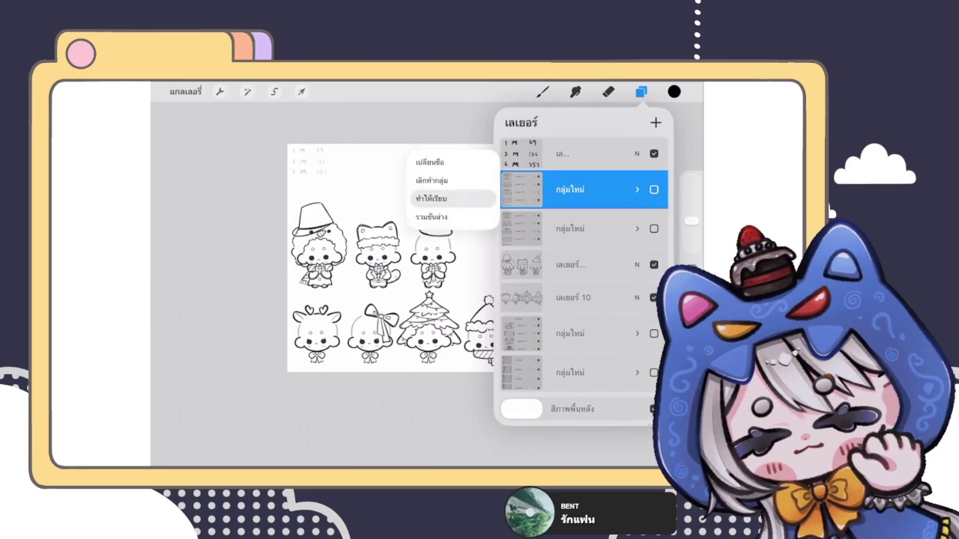
{"action": "left_click", "coordinate": [653, 259]}
{"action": "left_click", "coordinate": [653, 292]}
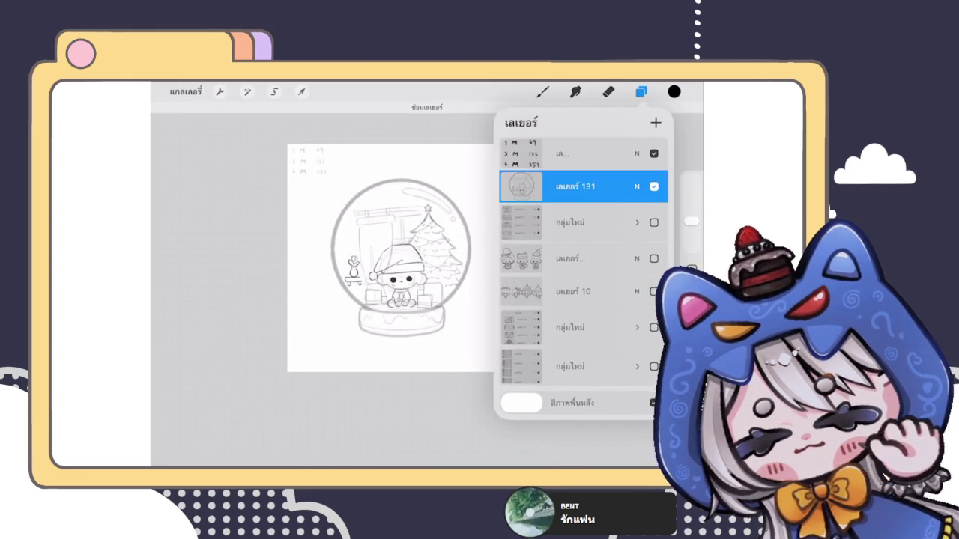
{"action": "key", "text": "ctrl+z"}
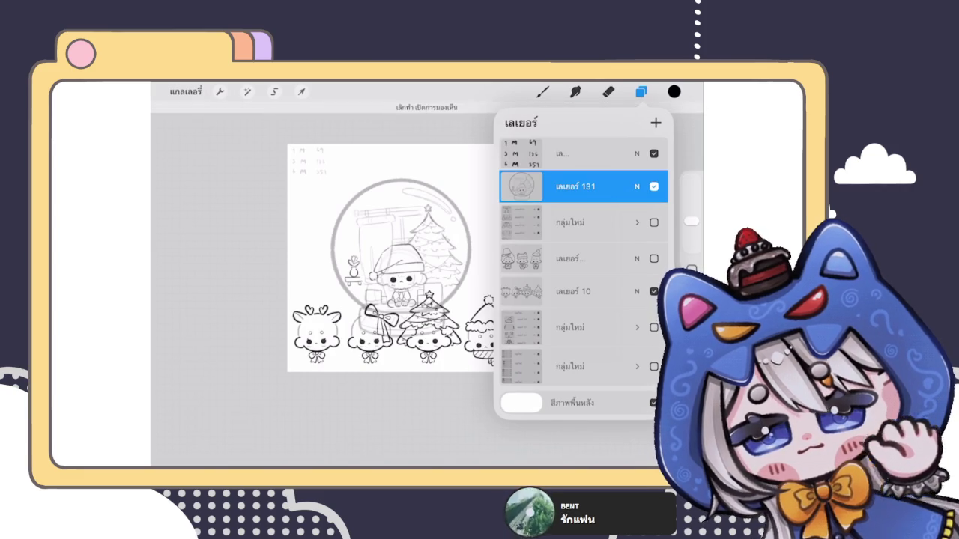
Hide Layer 10 and delete the flattened snow-globe layer, Layer 131.
{"action": "left_click", "coordinate": [653, 291]}
{"action": "left_click_drag", "start_coordinate": [637, 186], "coordinate": [525, 187]}
{"action": "left_click", "coordinate": [649, 186]}
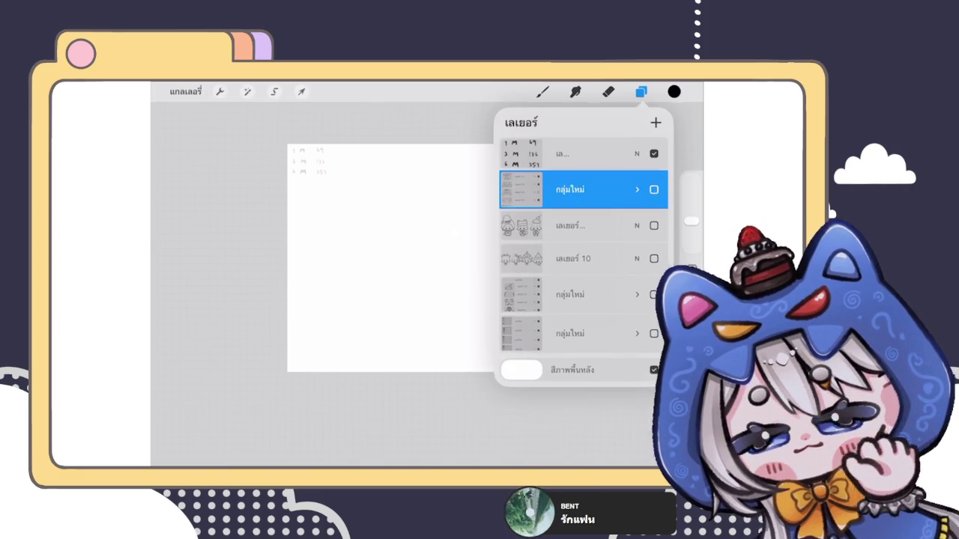
Create a hidden backup duplicate of the snow-globe group.
{"action": "left_click", "coordinate": [637, 189]}
{"action": "left_click_drag", "start_coordinate": [630, 190], "coordinate": [576, 189]}
{"action": "left_click", "coordinate": [667, 189]}
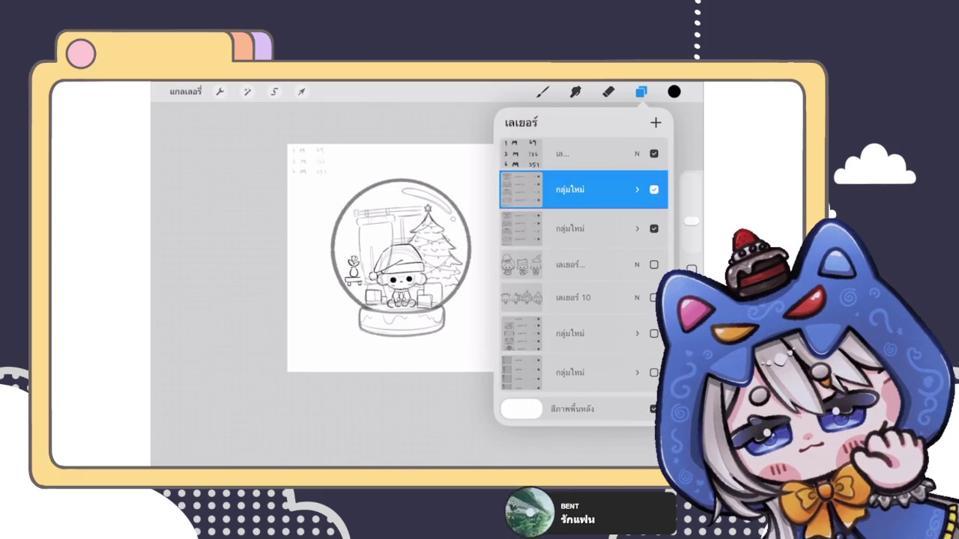
{"action": "left_click", "coordinate": [654, 229]}
{"action": "left_click", "coordinate": [654, 228]}
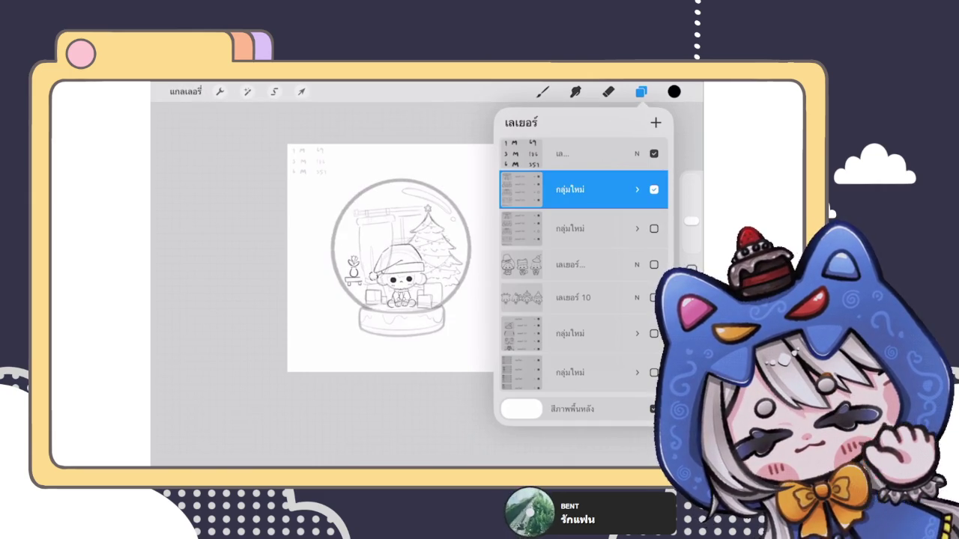
Expand the visible snow-globe group and scroll through its layer list.
{"action": "scroll", "coordinate": [437, 252], "scroll_direction": "up", "scroll_amount": 3}
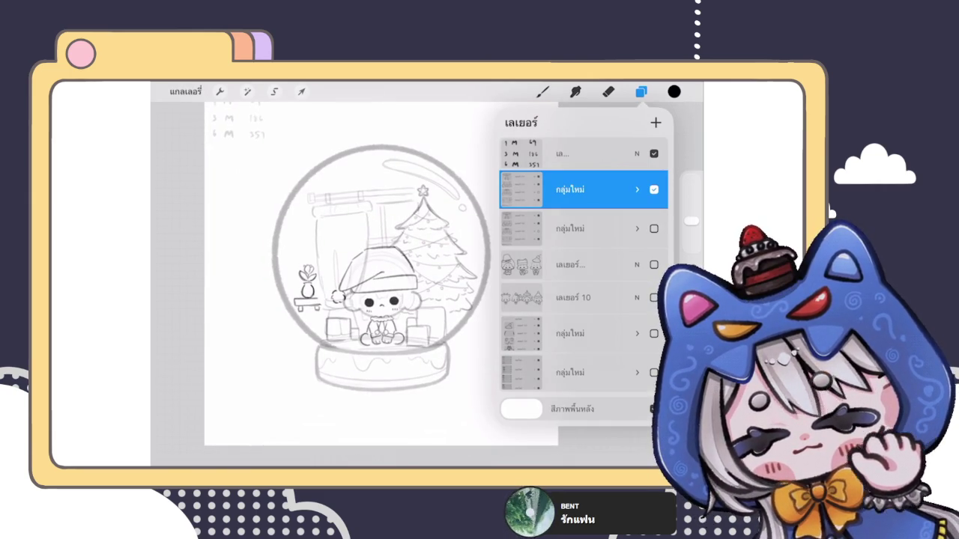
{"action": "left_click", "coordinate": [637, 189]}
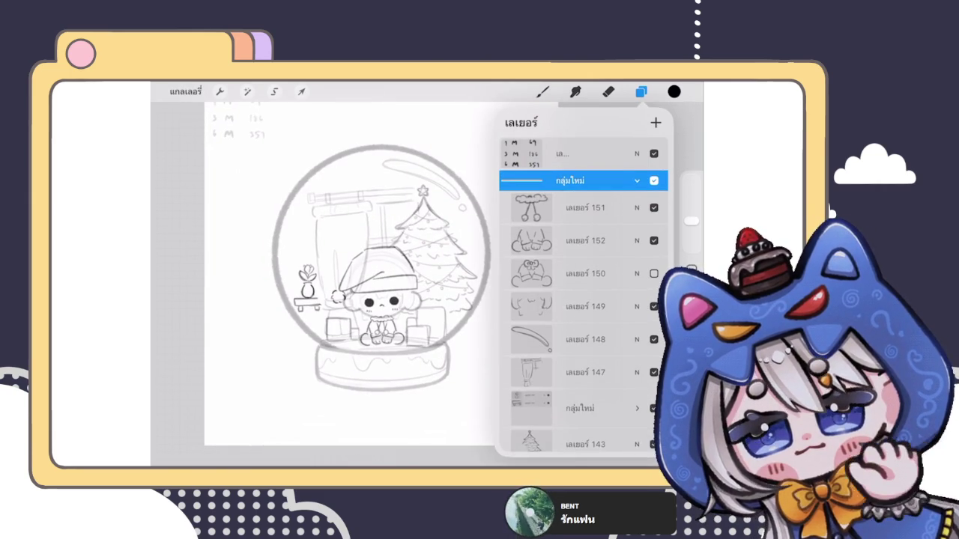
{"action": "scroll", "coordinate": [584, 299], "scroll_direction": "down", "scroll_amount": 2}
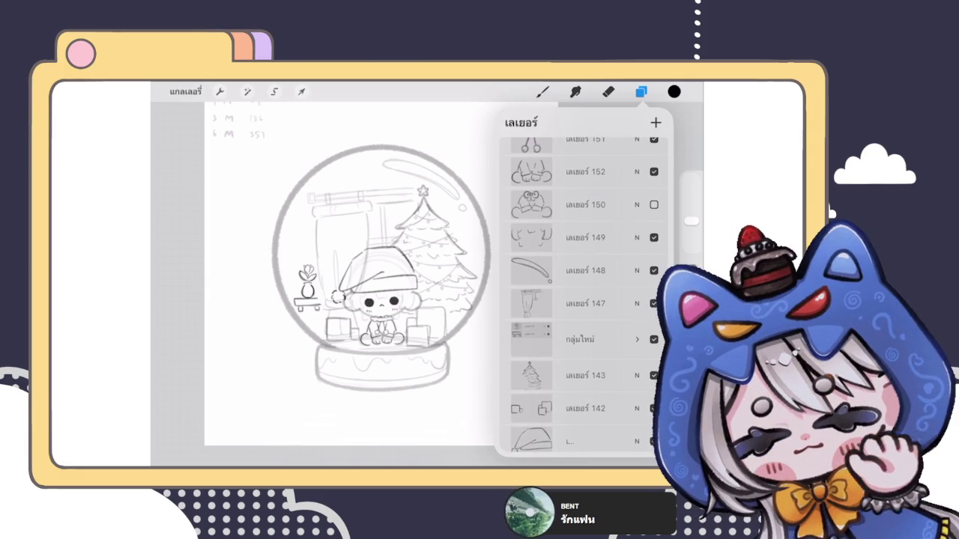
{"action": "scroll", "coordinate": [585, 300], "scroll_direction": "down", "scroll_amount": 2}
{"action": "scroll", "coordinate": [584, 300], "scroll_direction": "down", "scroll_amount": 2}
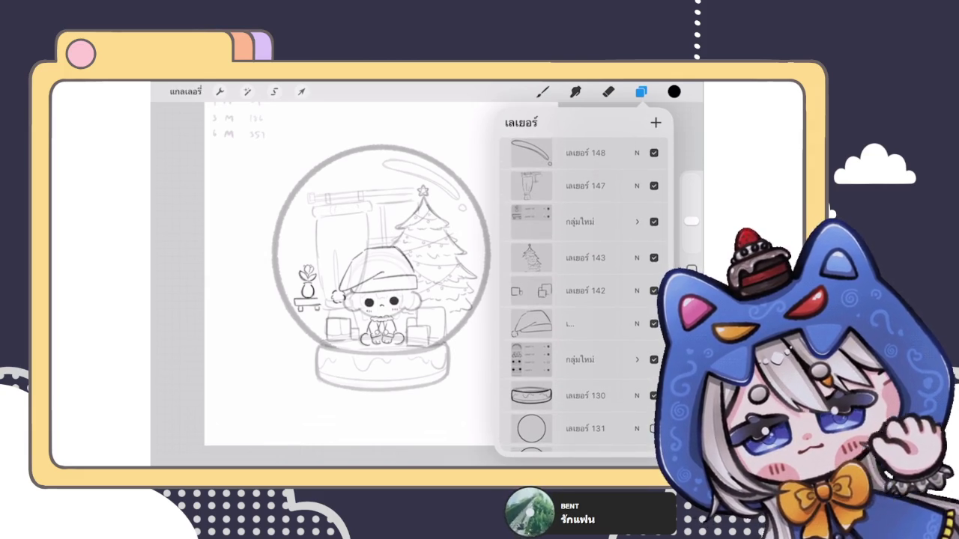
{"action": "scroll", "coordinate": [585, 300], "scroll_direction": "down", "scroll_amount": 5}
{"action": "scroll", "coordinate": [585, 300], "scroll_direction": "up", "scroll_amount": 5}
{"action": "scroll", "coordinate": [585, 300], "scroll_direction": "up", "scroll_amount": 3}
{"action": "scroll", "coordinate": [584, 299], "scroll_direction": "down", "scroll_amount": 2}
{"action": "scroll", "coordinate": [585, 300], "scroll_direction": "down", "scroll_amount": 2}
{"action": "scroll", "coordinate": [584, 300], "scroll_direction": "down", "scroll_amount": 5}
{"action": "scroll", "coordinate": [584, 300], "scroll_direction": "up", "scroll_amount": 3}
{"action": "scroll", "coordinate": [584, 300], "scroll_direction": "up", "scroll_amount": 5}
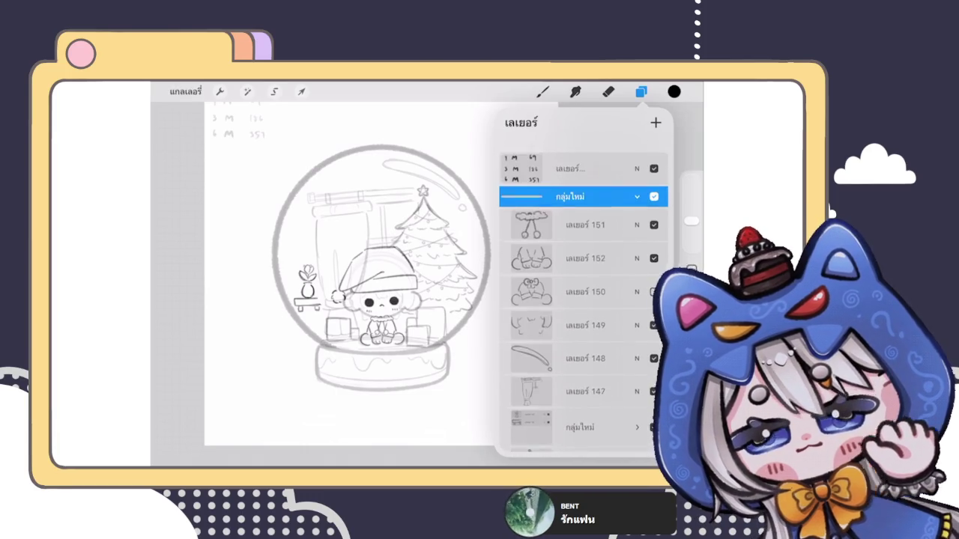
{"action": "scroll", "coordinate": [585, 300], "scroll_direction": "down", "scroll_amount": 10}
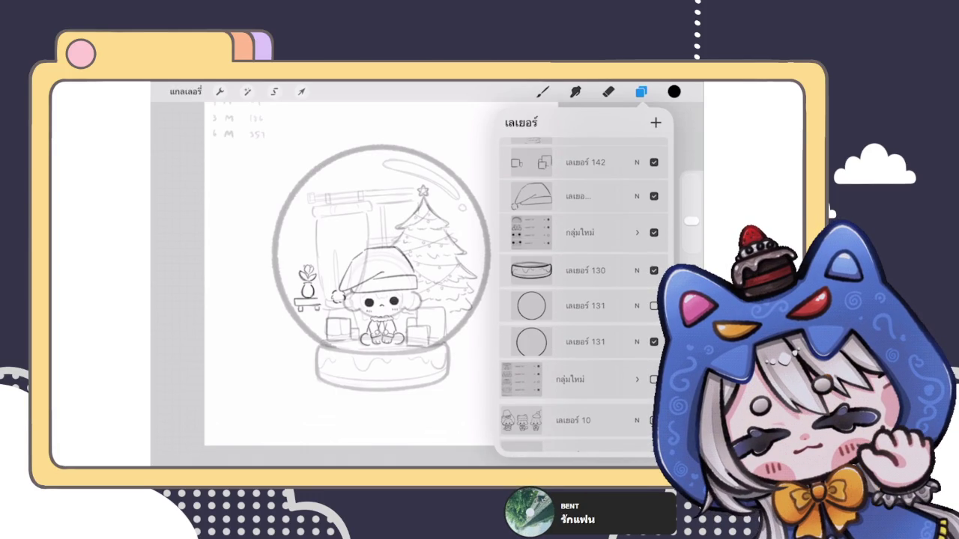